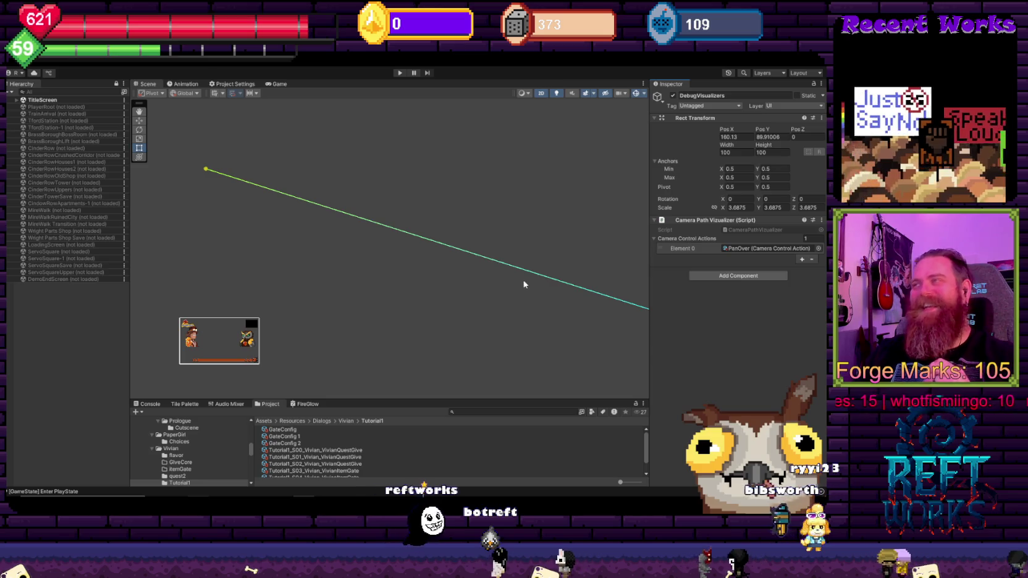
# Pan the Scene view and nudge DebugVisualizers to about Pos X 163.92, Pos Y 91.18
pyautogui.moveTo(503, 276)
pyautogui.mouseDown()
pyautogui.moveTo(491, 282)
pyautogui.moveTo(465, 210)
pyautogui.mouseUp()
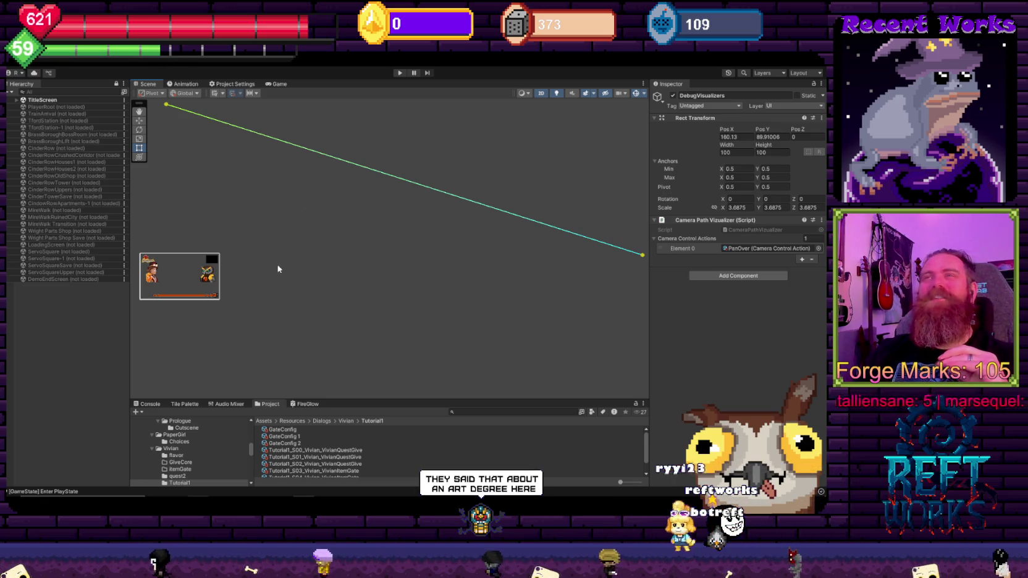
pyautogui.moveTo(272, 213)
pyautogui.mouseDown()
pyautogui.moveTo(316, 160)
pyautogui.moveTo(305, 249)
pyautogui.moveTo(296, 234)
pyautogui.mouseUp()
# Zoom the Scene view out, then back in to frame the whole title screen canvas
pyautogui.scroll(-2, 296, 234)
pyautogui.scroll(-5, 277, 229)
pyautogui.scroll(-3, 284, 229)
pyautogui.scroll(-5, 283, 229)
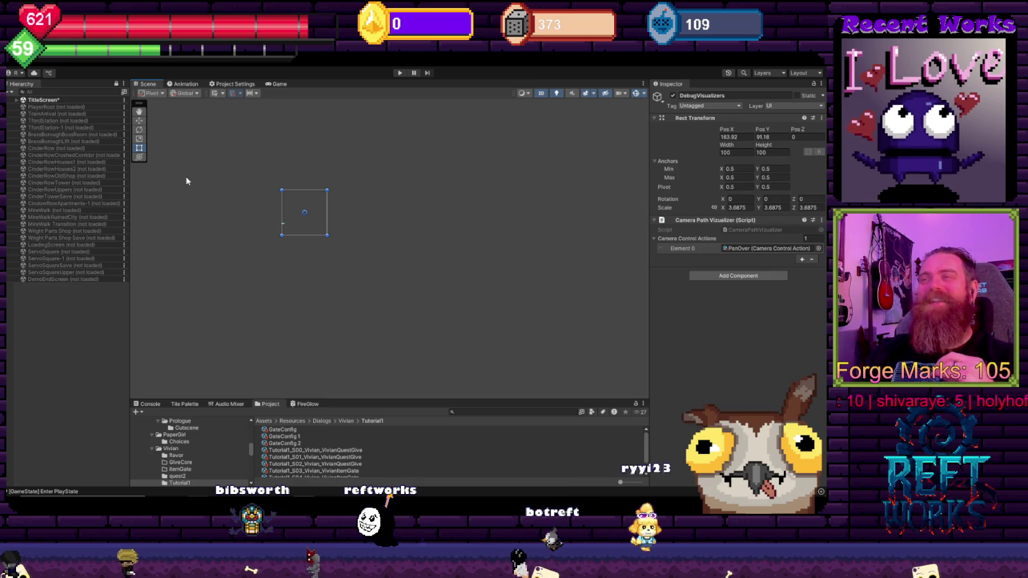
pyautogui.scroll(3, 252, 202)
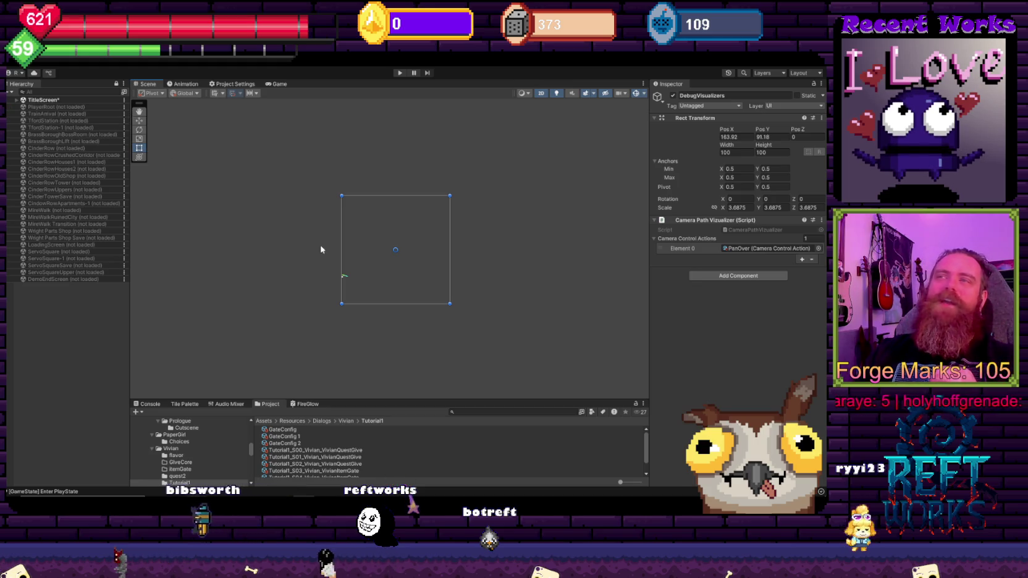
# Select the TitleScreen scene row in the Hierarchy so DebugVisualizers is deselected
pyautogui.click(44, 101)
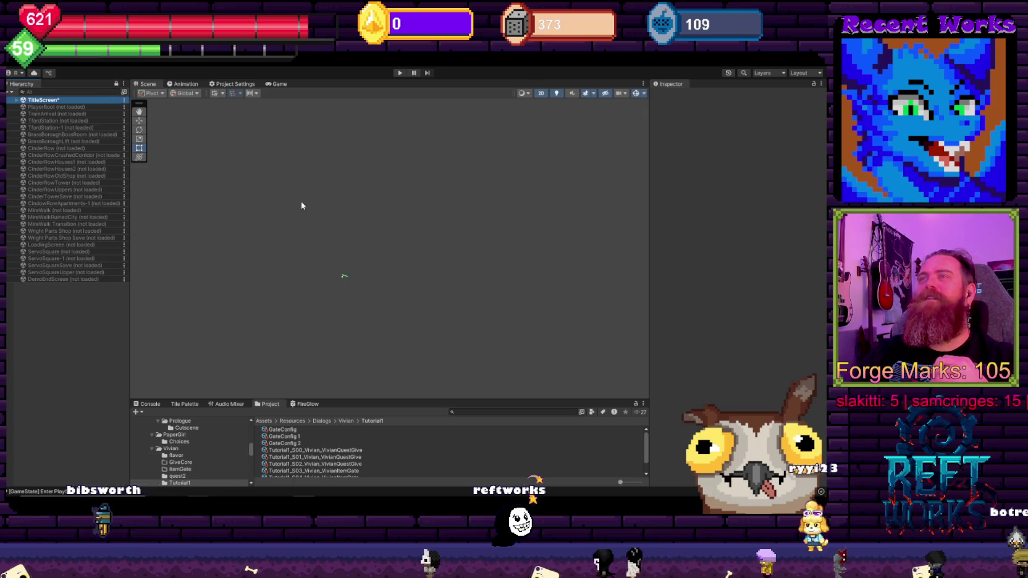
pyautogui.scroll(3, 319, 216)
# Zoom and pan to show the camera path and preview frame, then expand TitleScreen's object list
pyautogui.moveTo(319, 257); pyautogui.dragTo(289, 328)
pyautogui.scroll(4, 329, 246)
pyautogui.moveTo(330, 246)
pyautogui.mouseDown()
pyautogui.moveTo(305, 269)
pyautogui.moveTo(298, 297)
pyautogui.moveTo(257, 292)
pyautogui.mouseUp()
pyautogui.scroll(2, 305, 268)
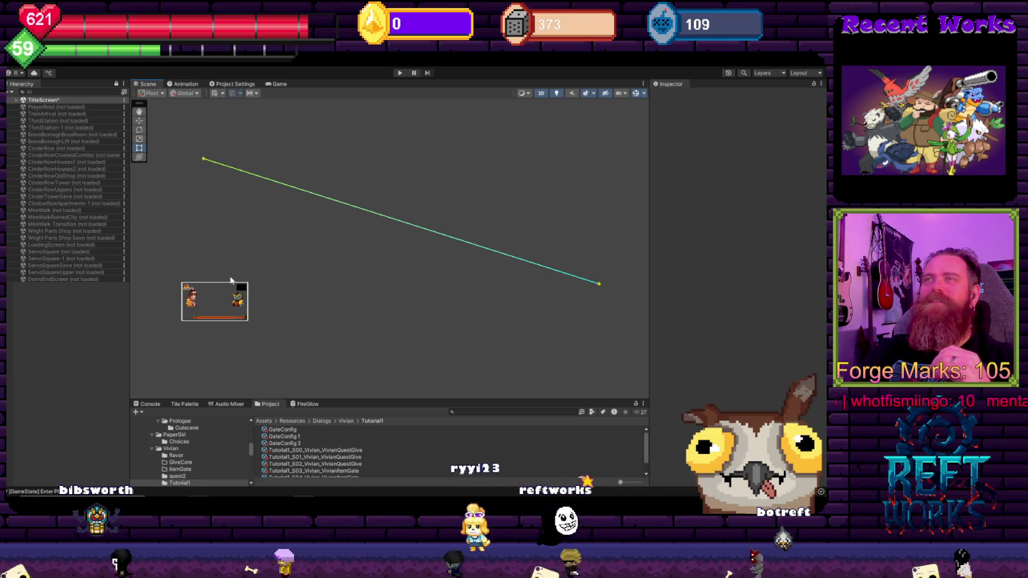
pyautogui.moveTo(257, 294)
pyautogui.mouseDown()
pyautogui.moveTo(265, 212)
pyautogui.moveTo(277, 210)
pyautogui.moveTo(259, 193)
pyautogui.mouseUp()
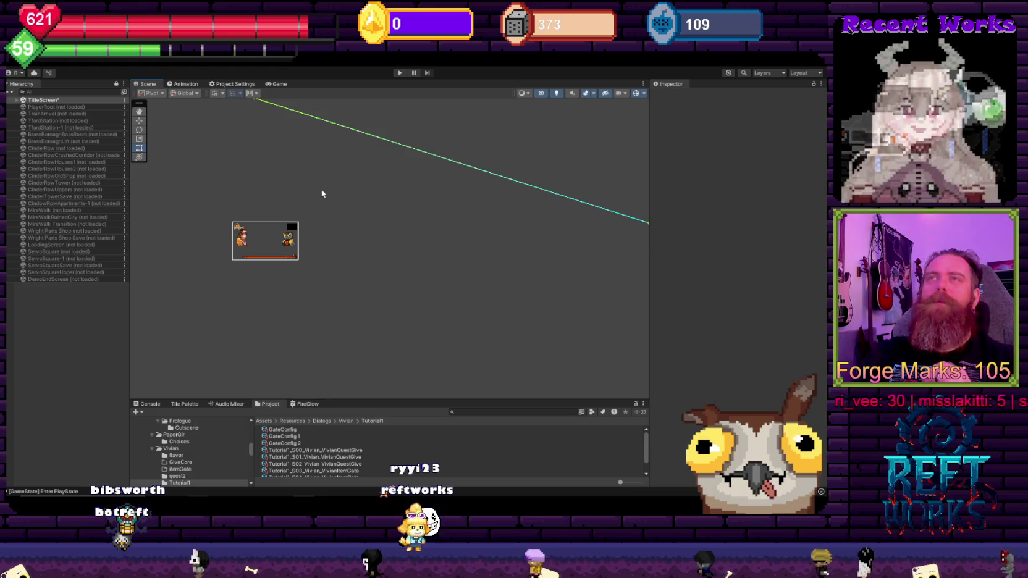
pyautogui.click(16, 100)
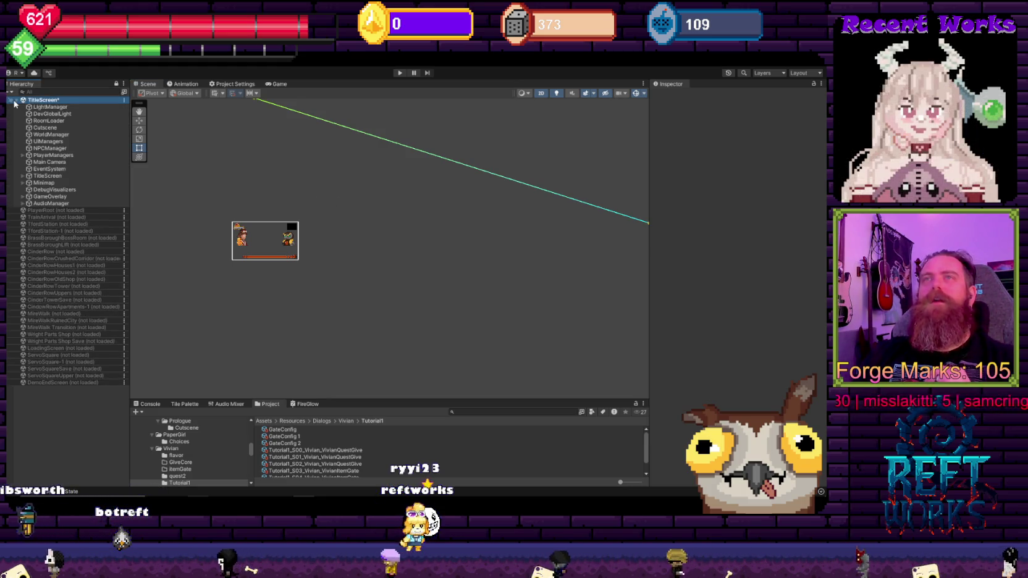
# Select the Cutscene object, review MoveActorAction.cs in Visual Studio, and return to Unity
pyautogui.click(69, 128)
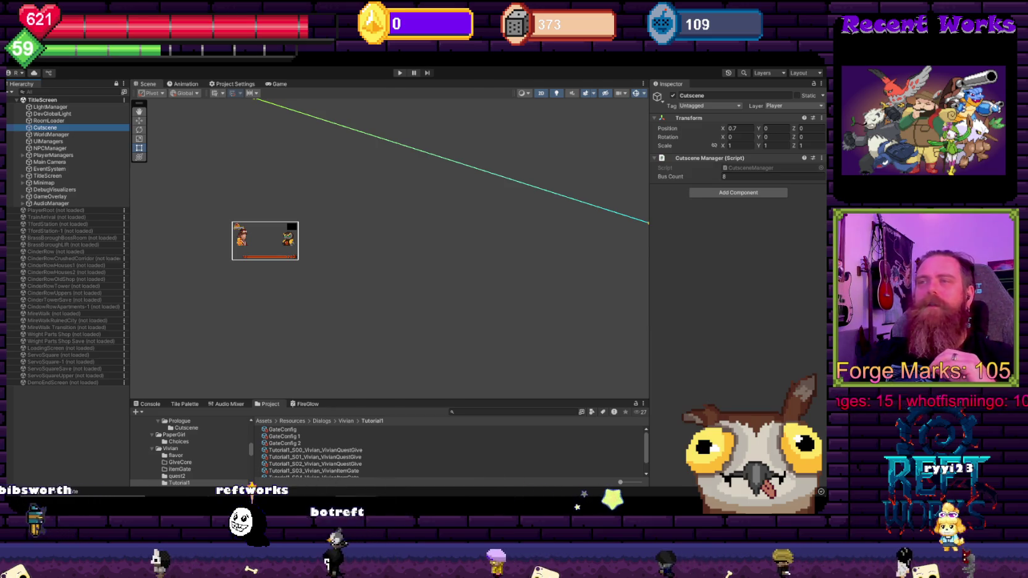
pyautogui.hotkey('alt', 'Tab')
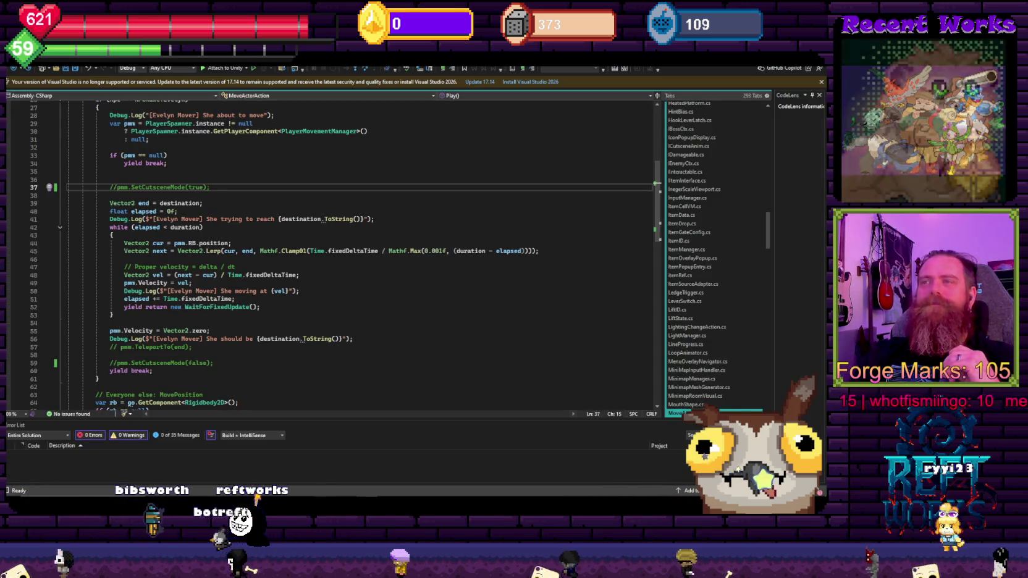
pyautogui.hotkey('alt', 'Tab')
# Build the Windows standalone into the Cogforged PTB1 folder and close Build Settings afterwards
pyautogui.hotkey('alt', 'f')
pyautogui.click(64, 168)
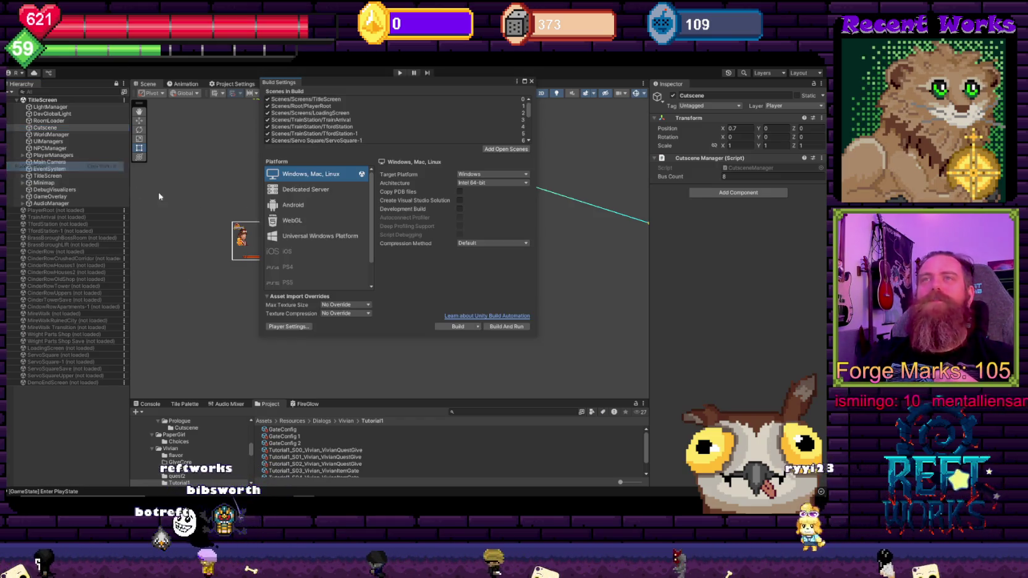
pyautogui.click(456, 327)
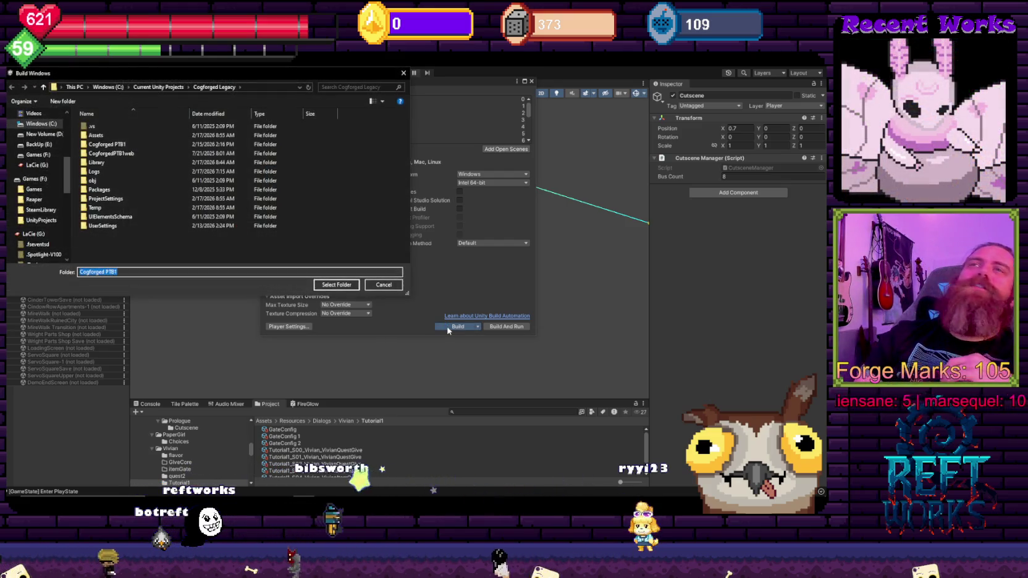
pyautogui.click(336, 286)
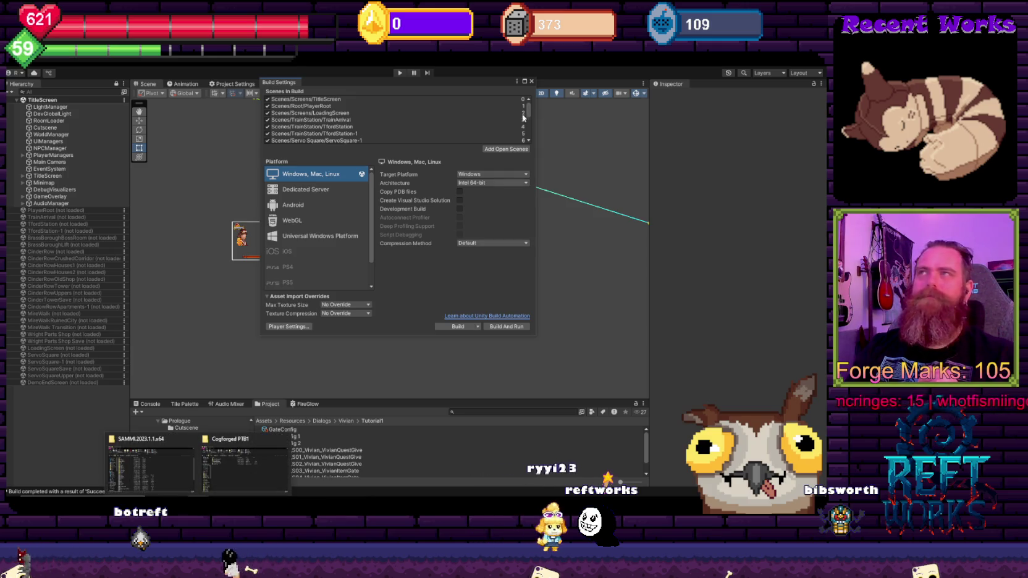
pyautogui.click(532, 82)
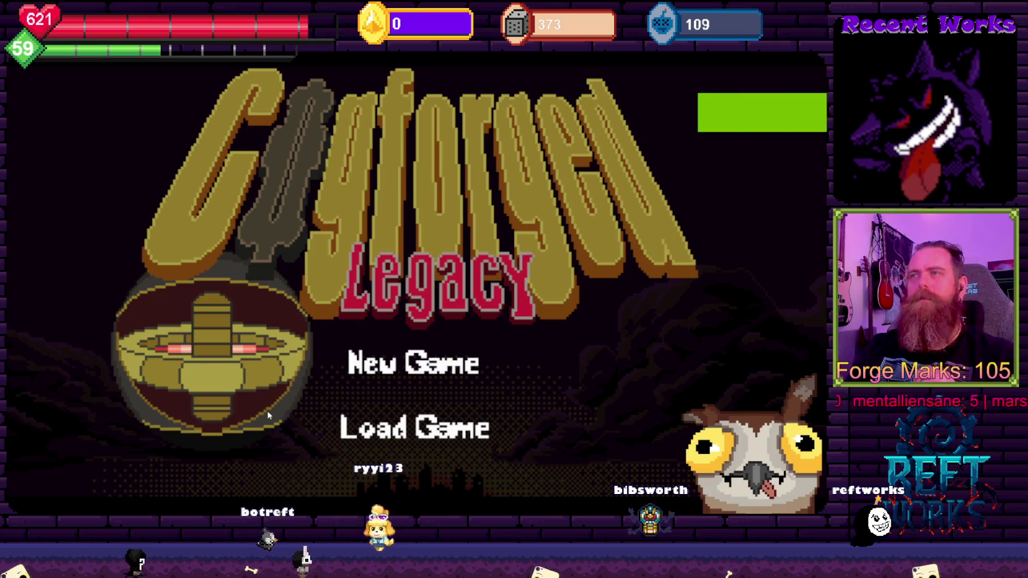
# Load the existing save from the Cogforged Legacy title menu
pyautogui.click(394, 432)
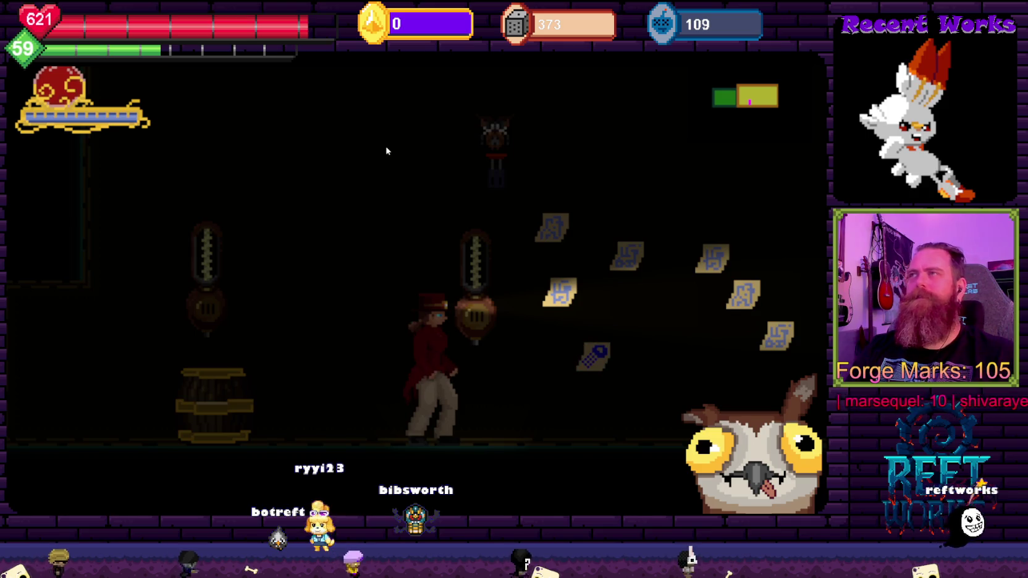
# Turn on the CRT filter in the pause menu's options and resume play
pyautogui.press('space')
pyautogui.press('Escape')
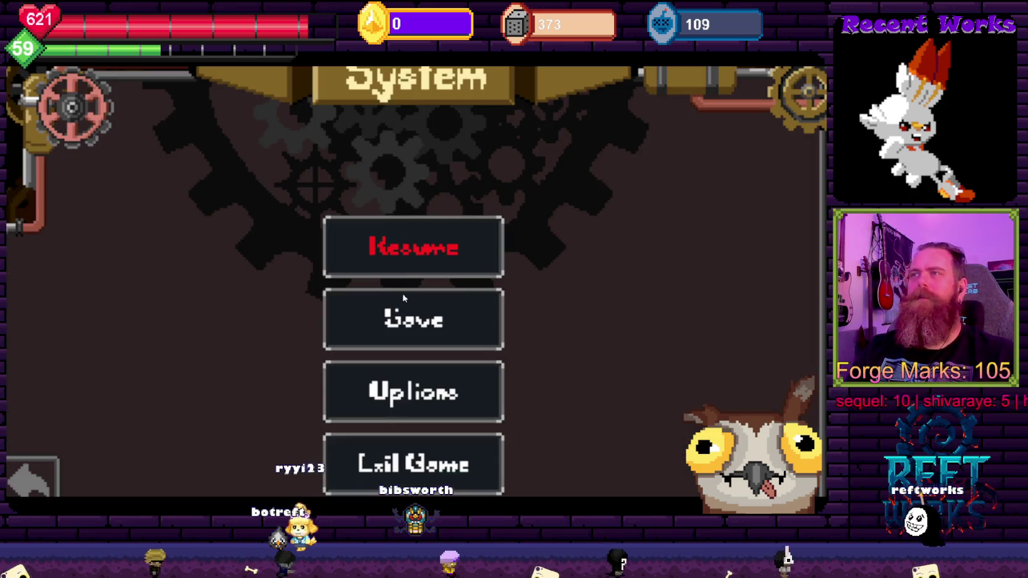
pyautogui.click(470, 395)
pyautogui.click(559, 395)
pyautogui.click(471, 466)
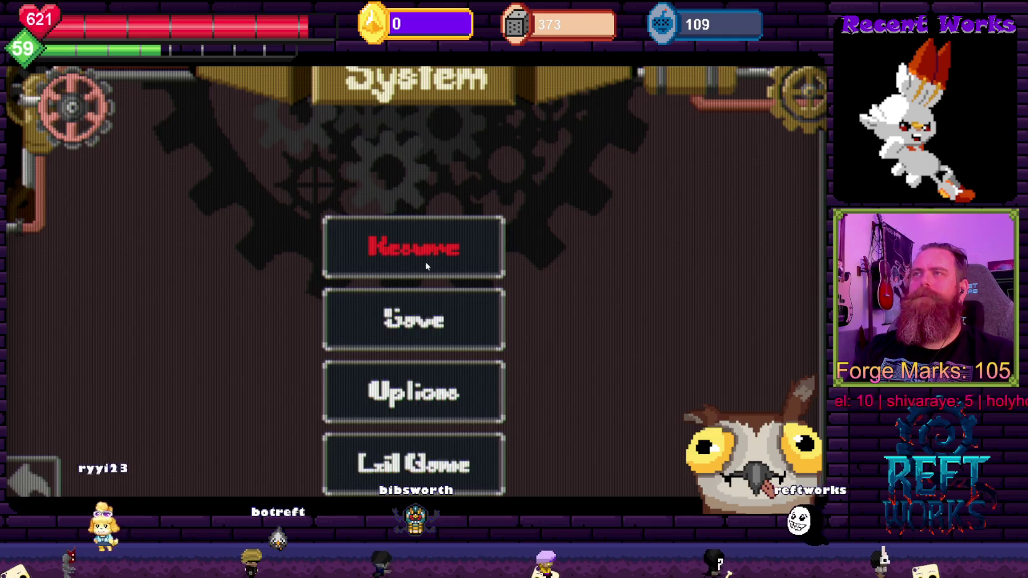
pyautogui.click(426, 263)
# Run and jump right through the rooms, up the stairway and onto the bridge platforms
pyautogui.press('space')
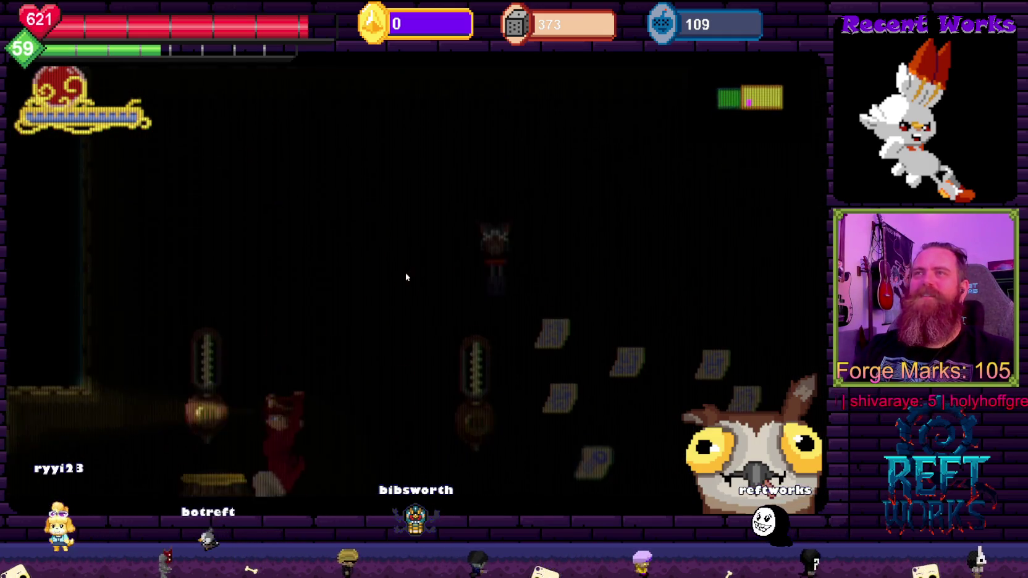
pyautogui.press('Right')
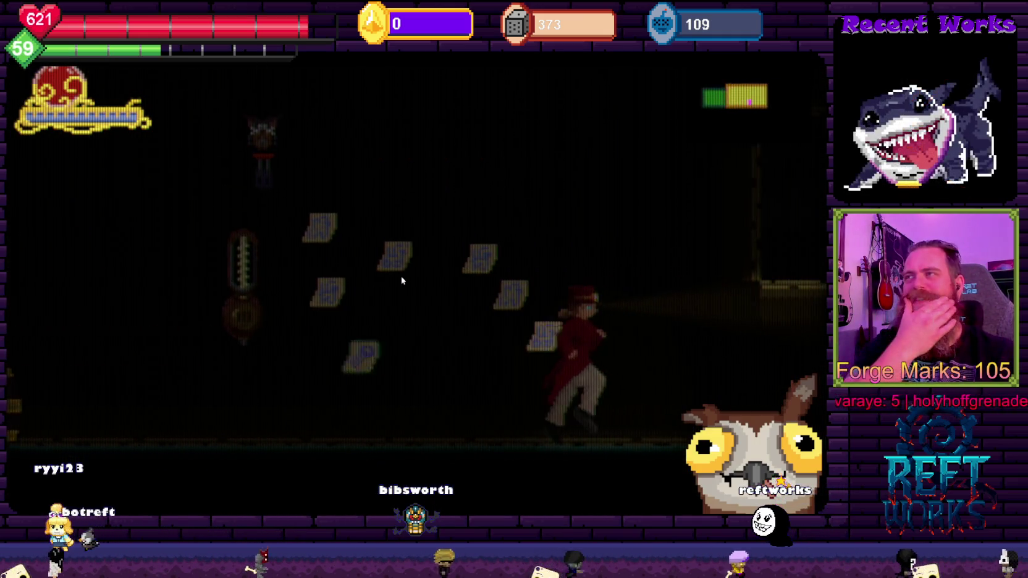
pyautogui.press('Right')
pyautogui.press('space')
pyautogui.press('Left')
pyautogui.press('space')
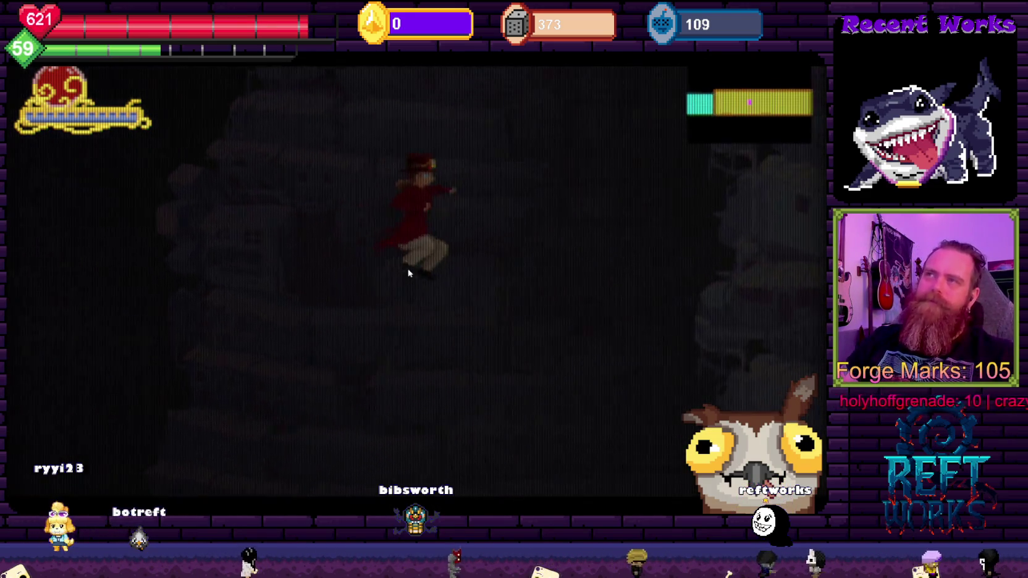
pyautogui.press('Left')
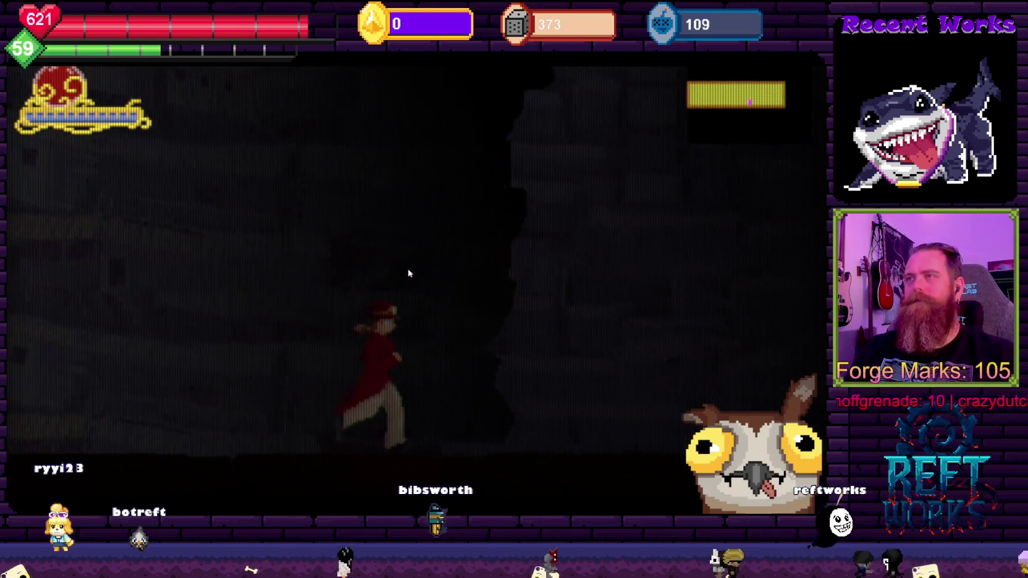
pyautogui.press('Right')
pyautogui.press('Right')
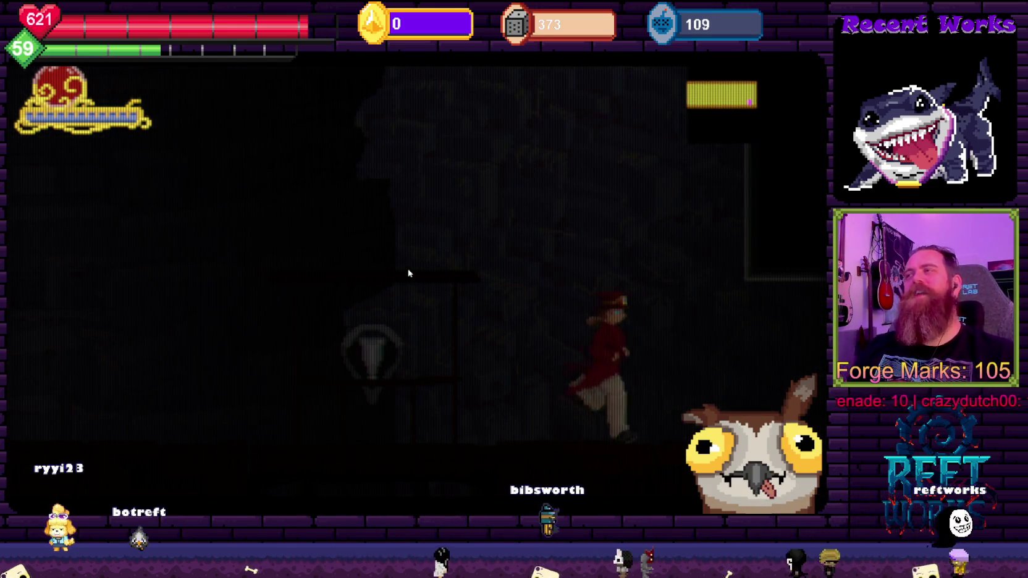
pyautogui.press('space')
pyautogui.press('space')
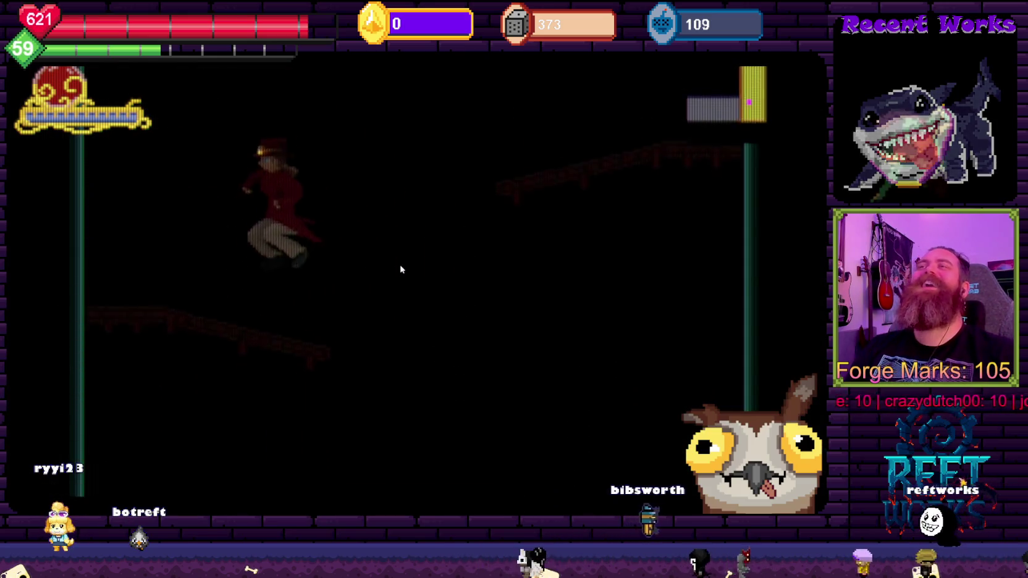
# Run left through the dark rooms to the barrel and lantern room, then pause and quit
pyautogui.press('space')
pyautogui.press('Left')
pyautogui.press('space')
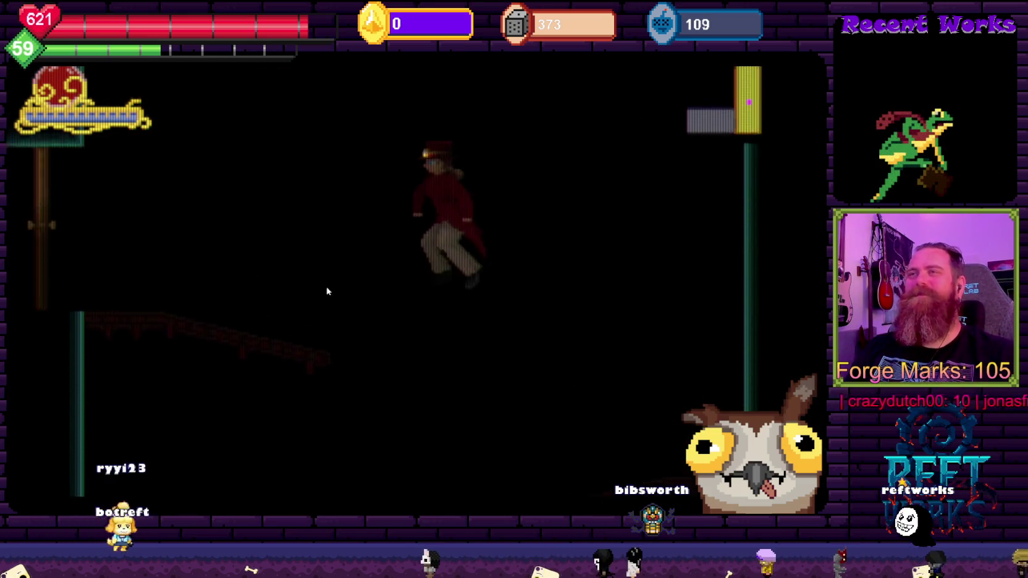
pyautogui.press('Left')
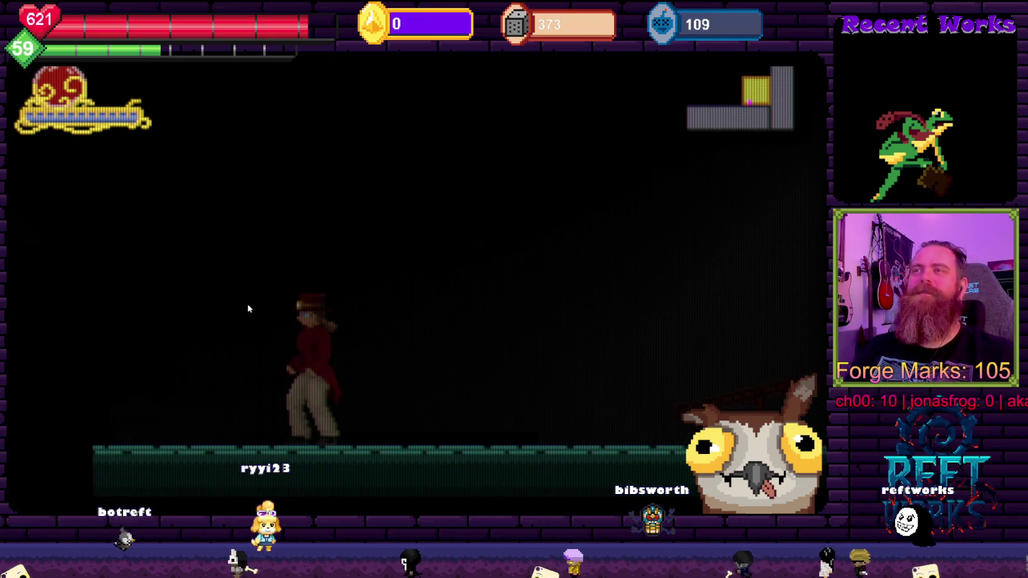
pyautogui.press('Right')
pyautogui.press('space')
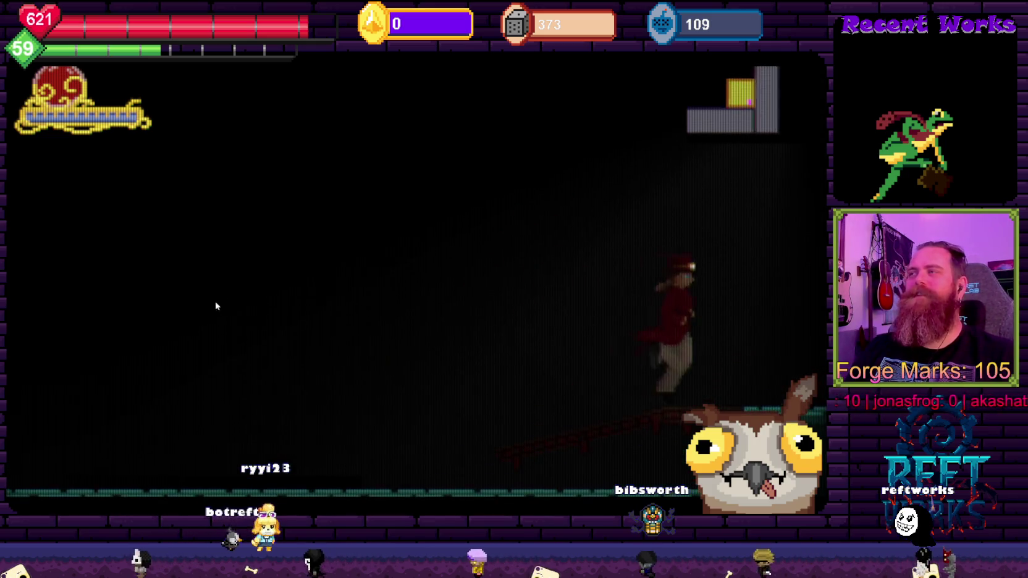
pyautogui.press('Left')
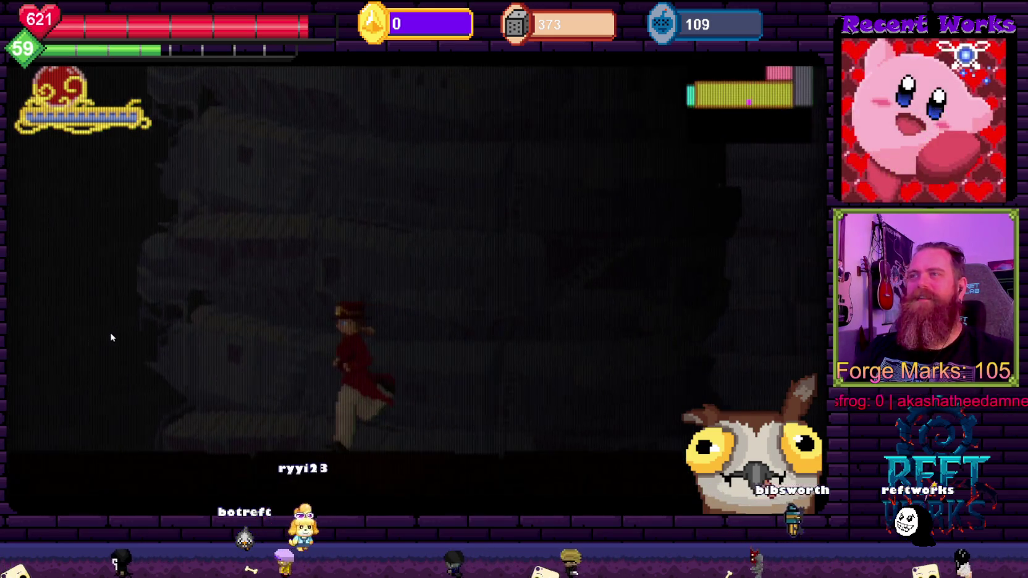
pyautogui.press('Right')
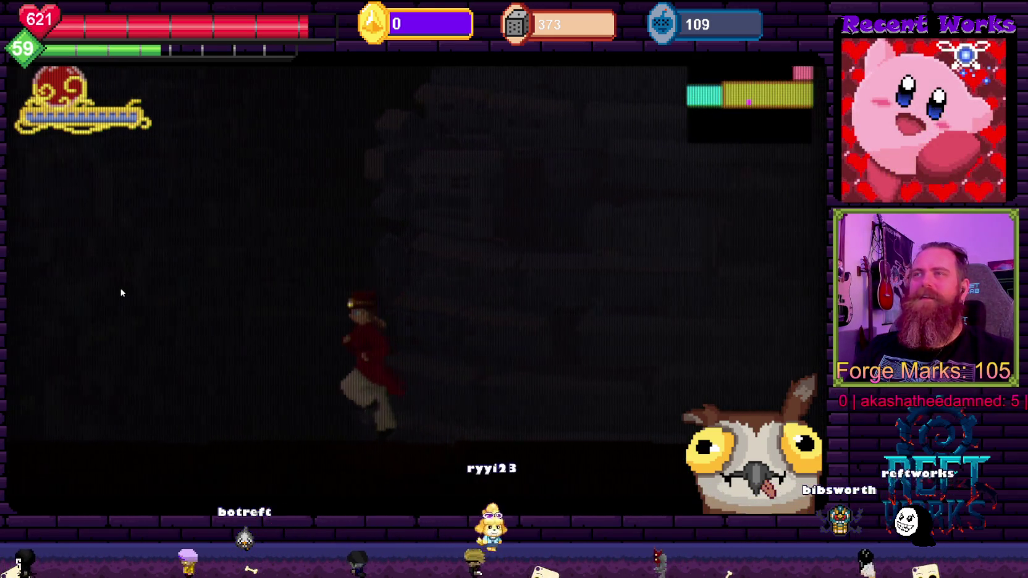
pyautogui.press('Left')
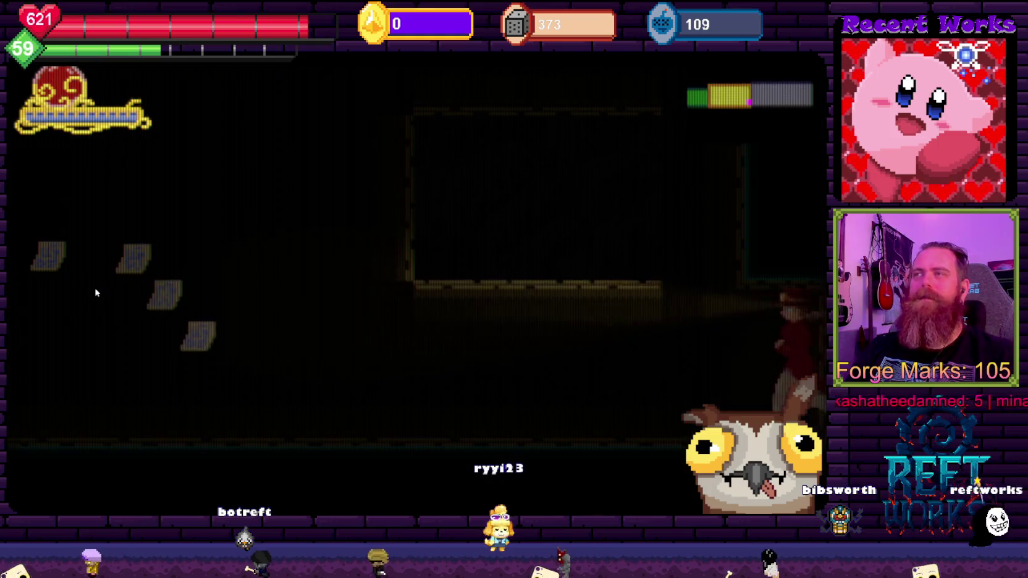
pyautogui.press('Left')
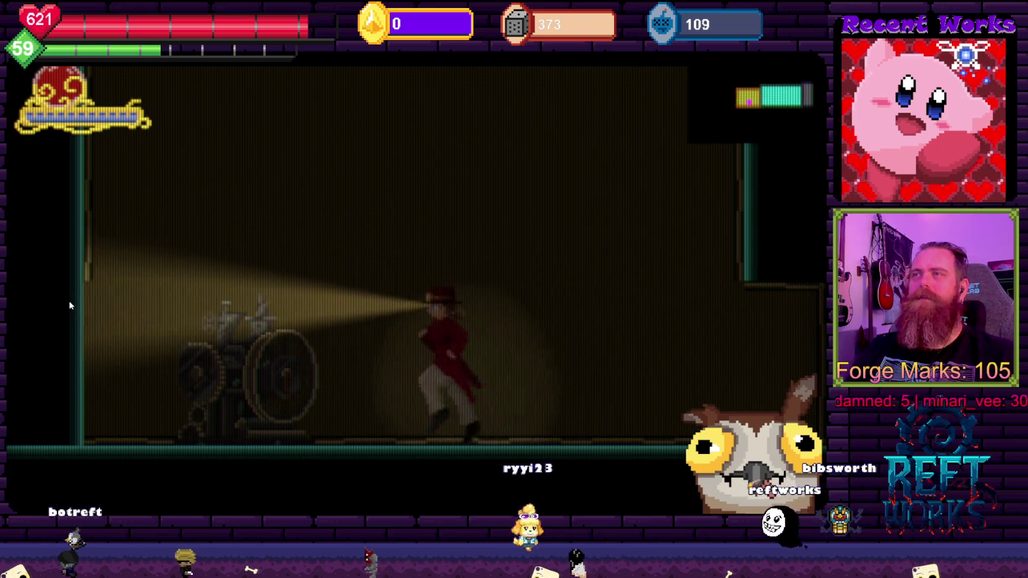
pyautogui.press('Right')
pyautogui.press('Right')
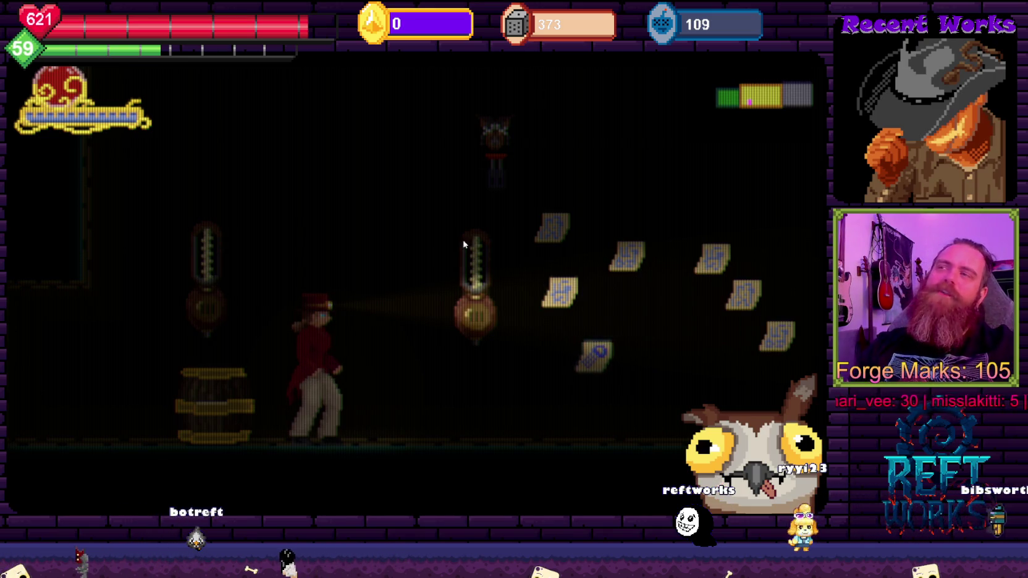
pyautogui.press('Escape')
pyautogui.hotkey('ctrl', 'p')
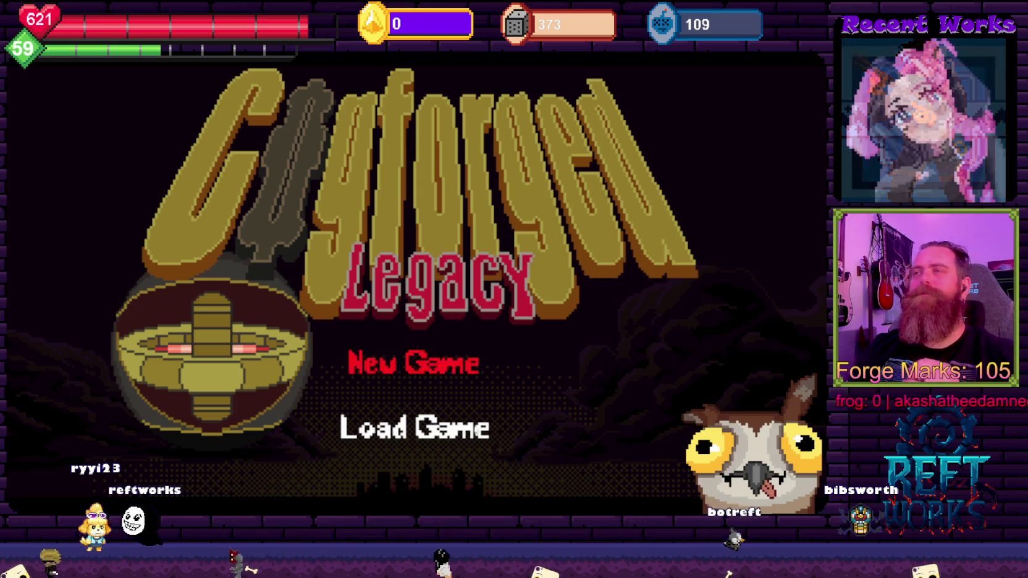
# Choose New Game on the title menu to start the train cutscene
pyautogui.click(433, 364)
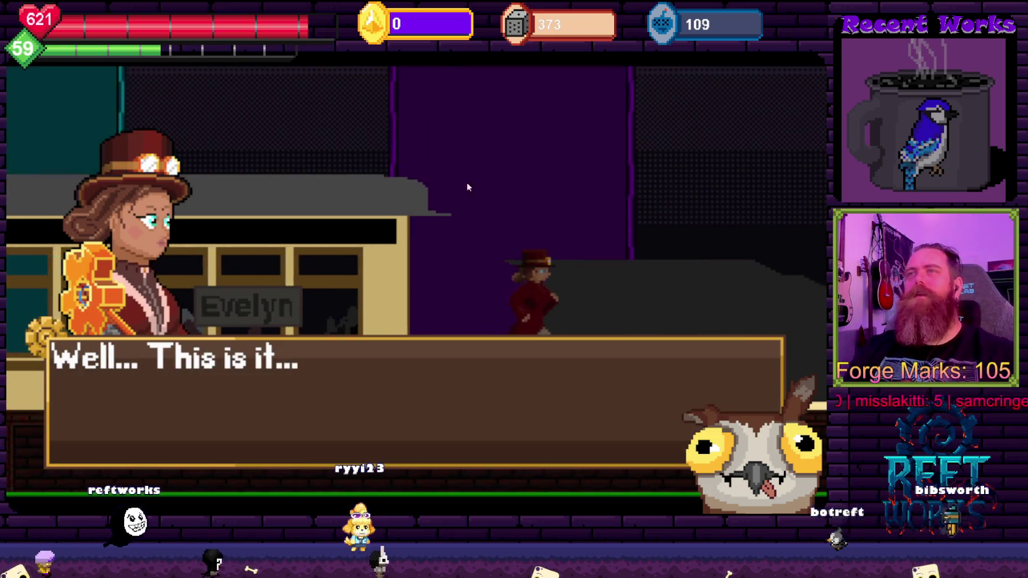
# Advance the opening dialogue, accept Door Key 1, and walk Evelyn left into the grey room
pyautogui.press('space')
pyautogui.press('space')
pyautogui.press('space')
pyautogui.press('space')
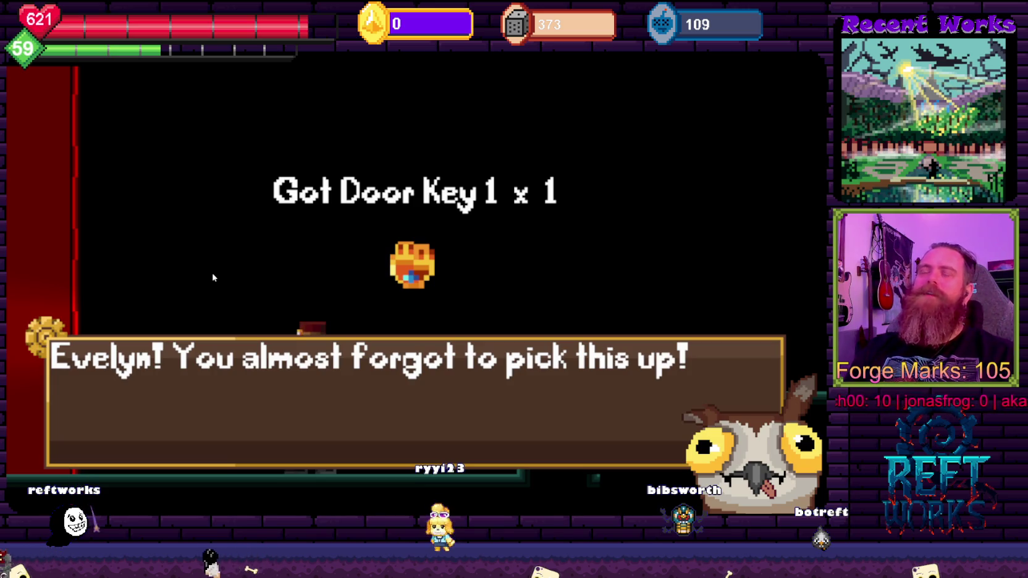
pyautogui.press('Return')
pyautogui.press('Left')
pyautogui.press('Left')
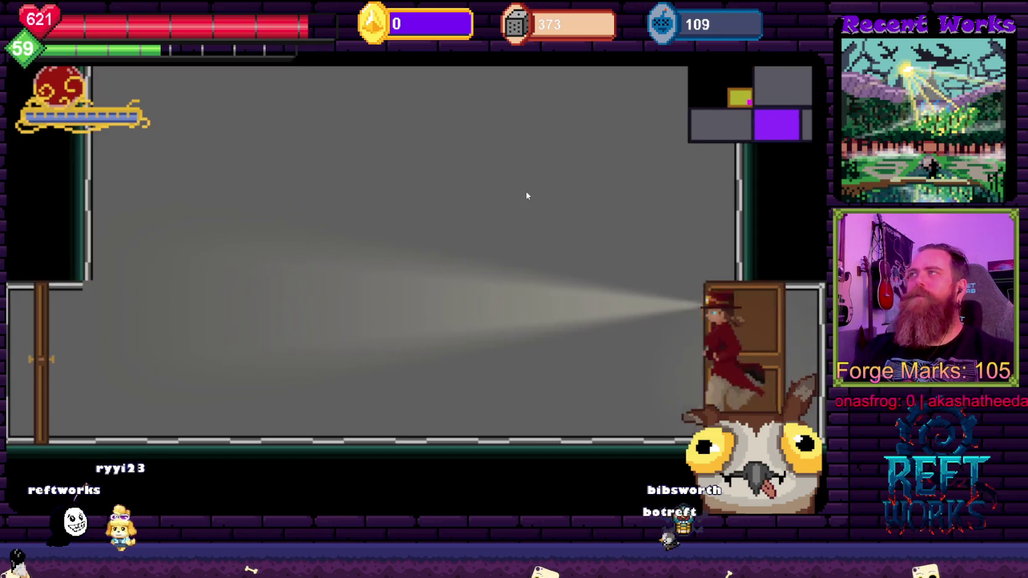
pyautogui.press('Left')
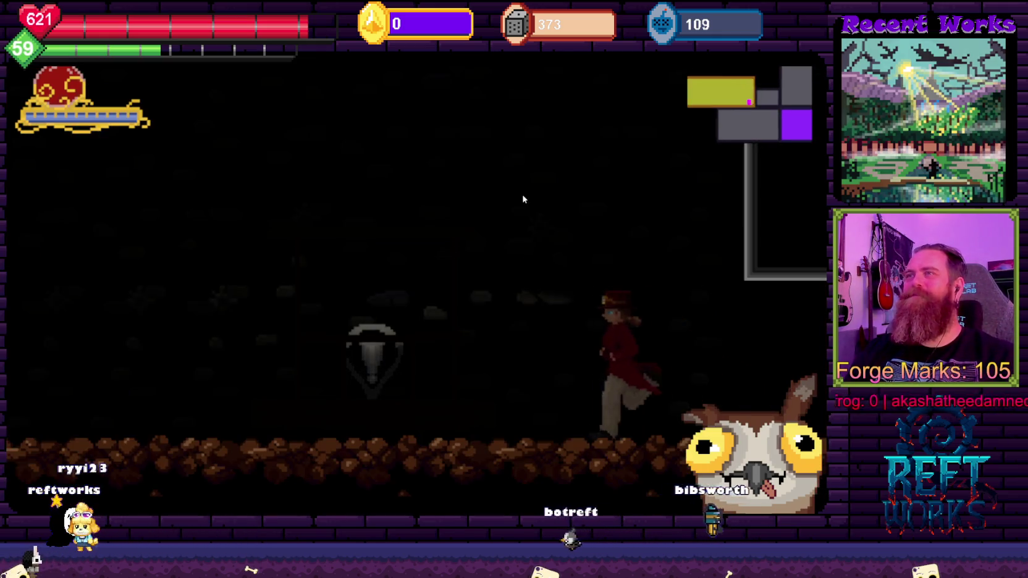
# Walk right through the cave and jump up the ledges into the room above
pyautogui.press('Right')
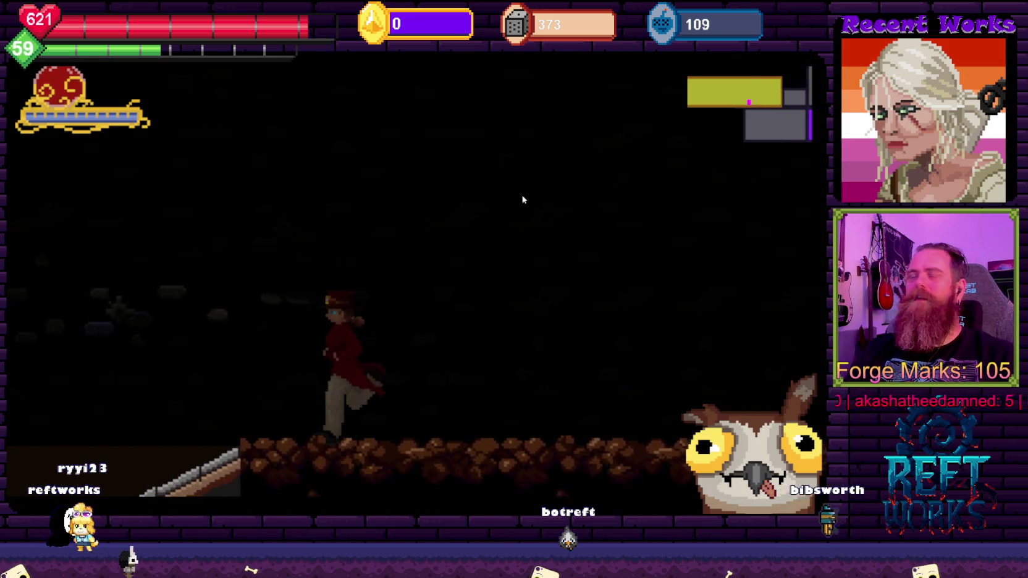
pyautogui.press('Right')
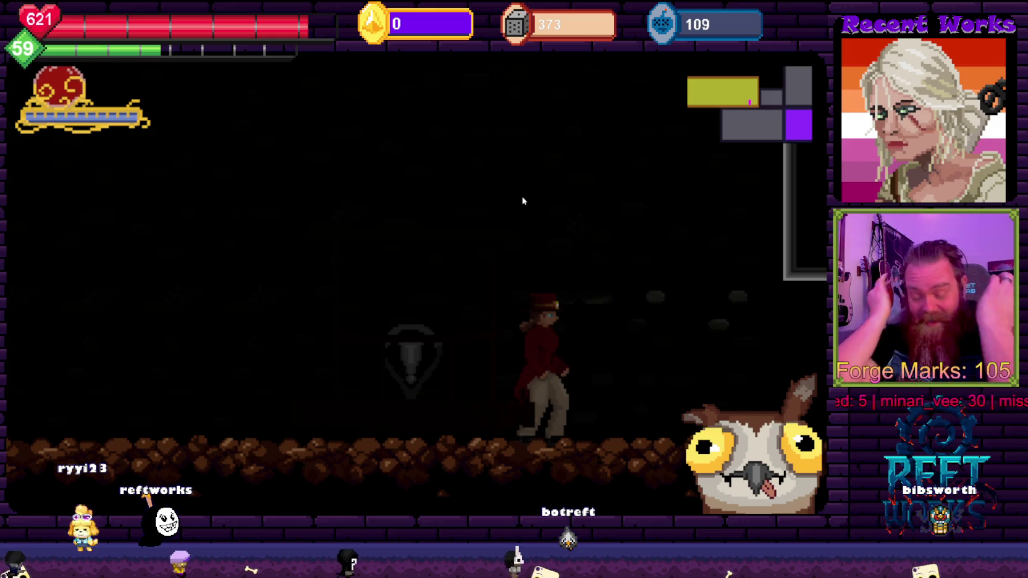
pyautogui.press('space')
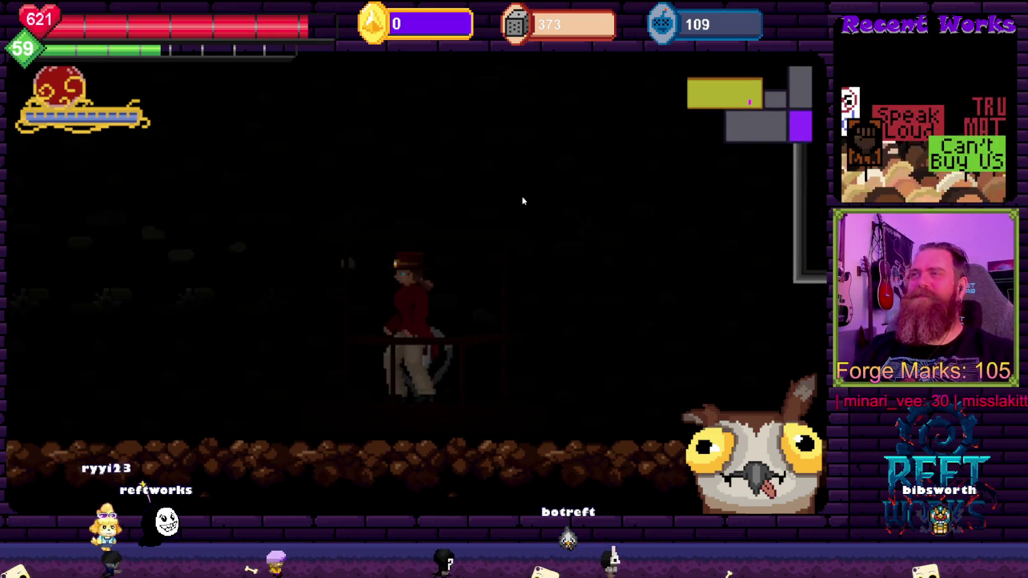
pyautogui.press('space')
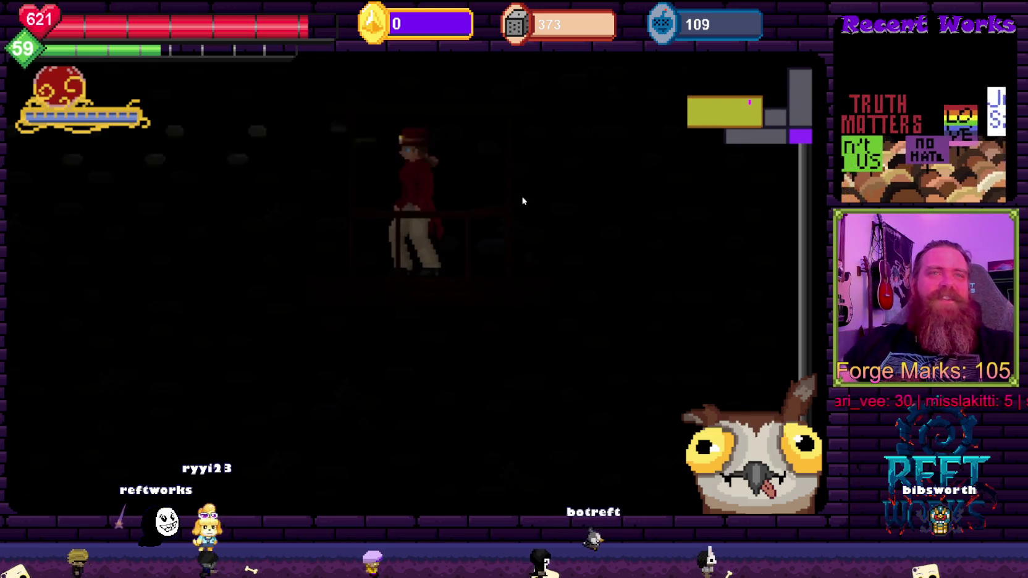
# Run left through the doors, past the barrels and lamps, into the gear machine room
pyautogui.press('Left')
pyautogui.press('space')
pyautogui.press('Right')
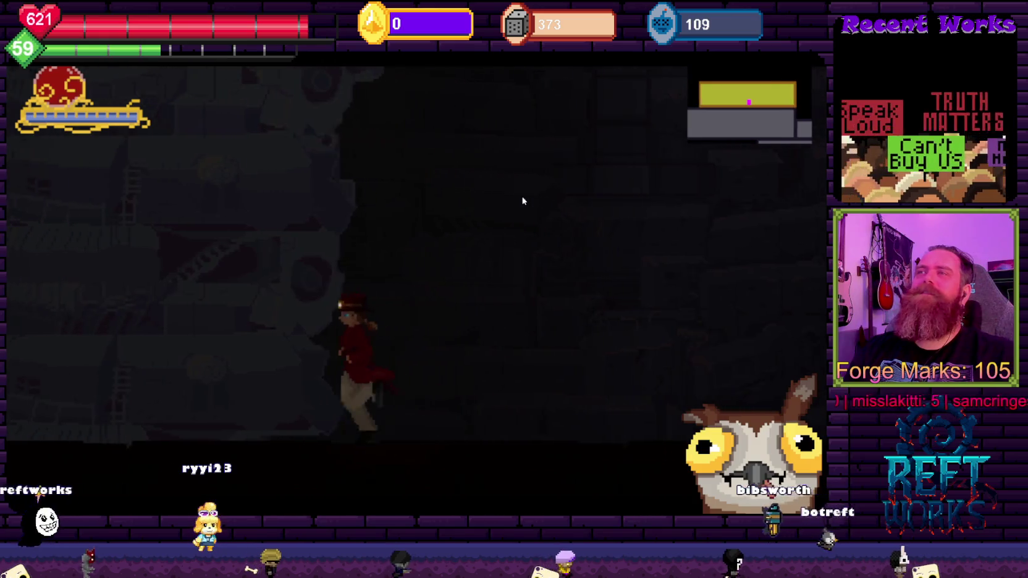
pyautogui.press('Left')
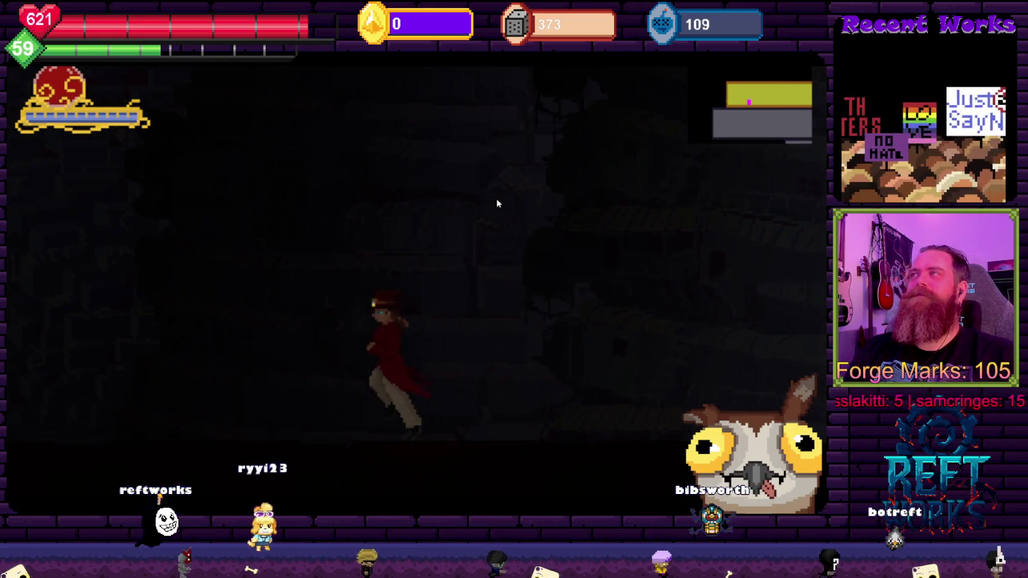
pyautogui.press('Left')
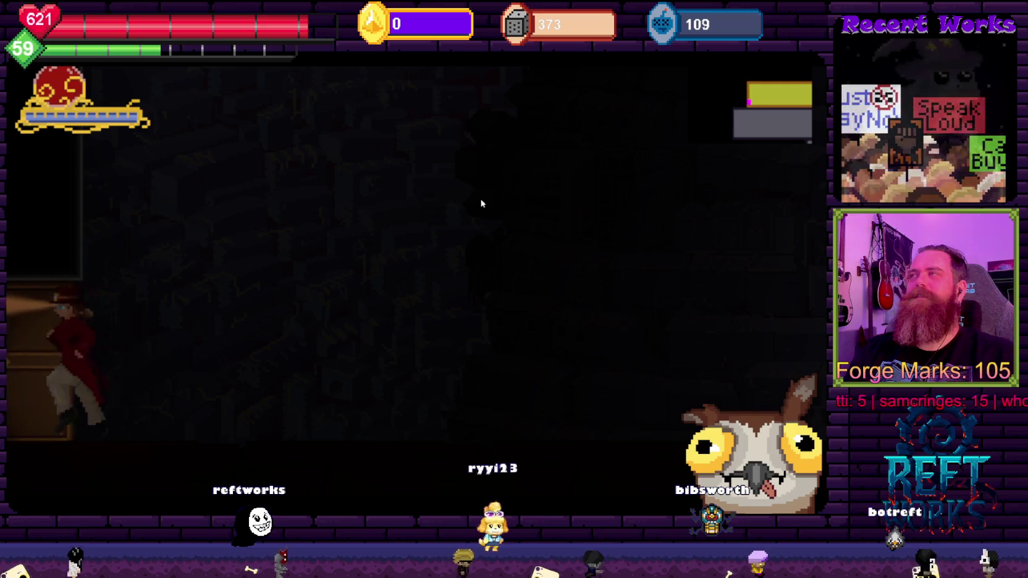
pyautogui.press('Left')
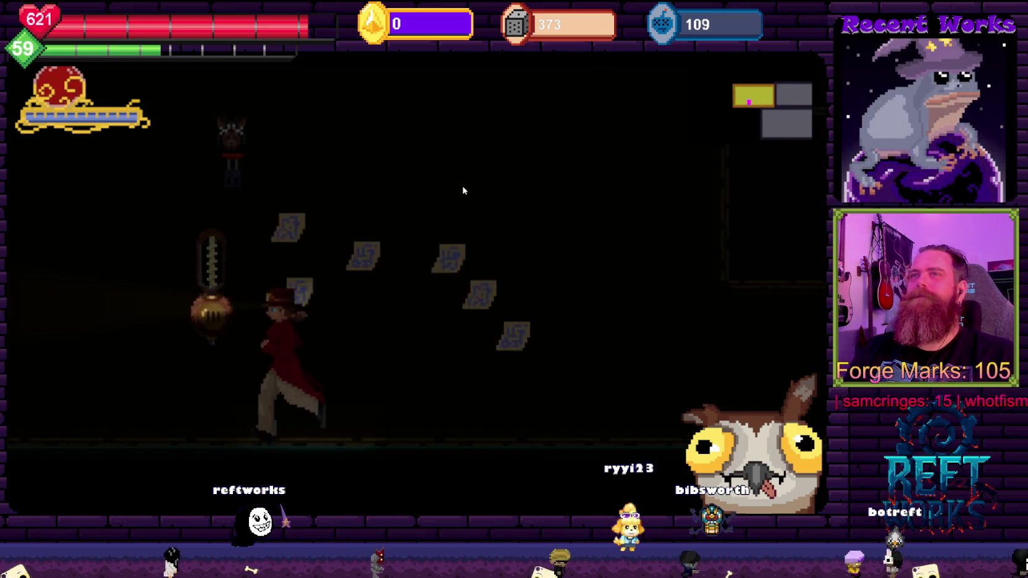
pyautogui.press('Left')
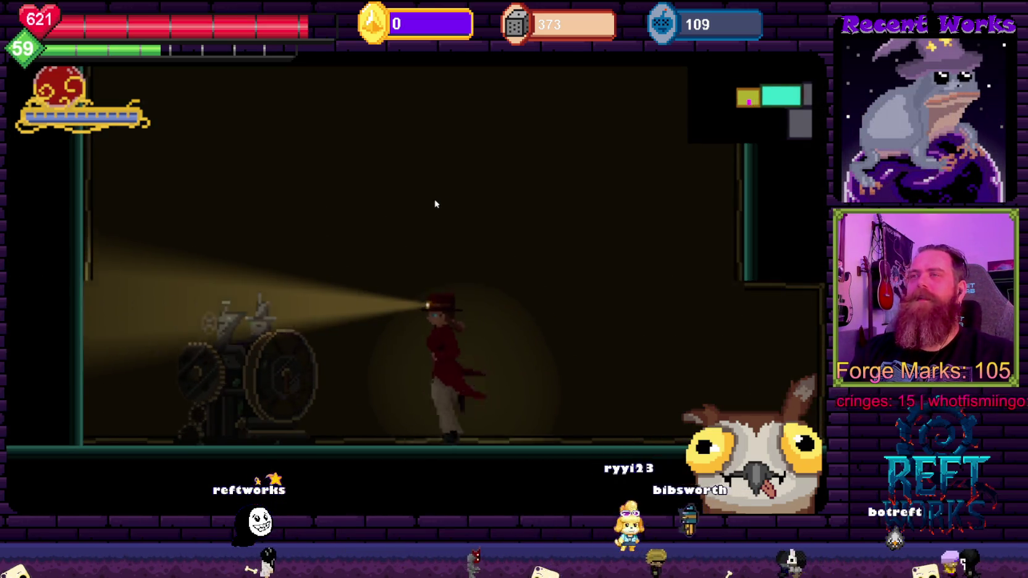
# Walk Evelyn up to the gear machine and save the game
pyautogui.press('Right')
pyautogui.press('Right')
pyautogui.press('Left')
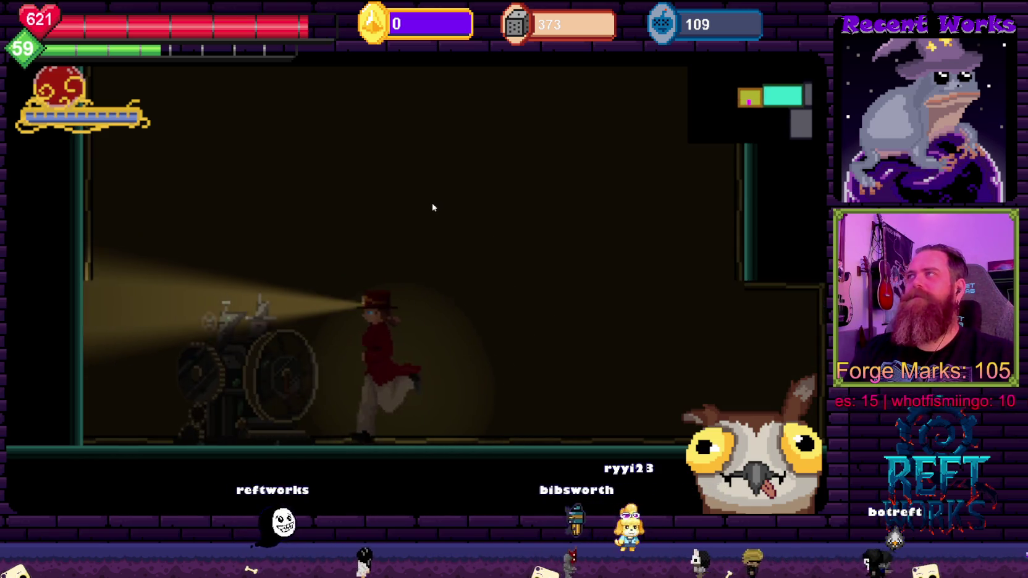
pyautogui.press('Right')
pyautogui.press('Up')
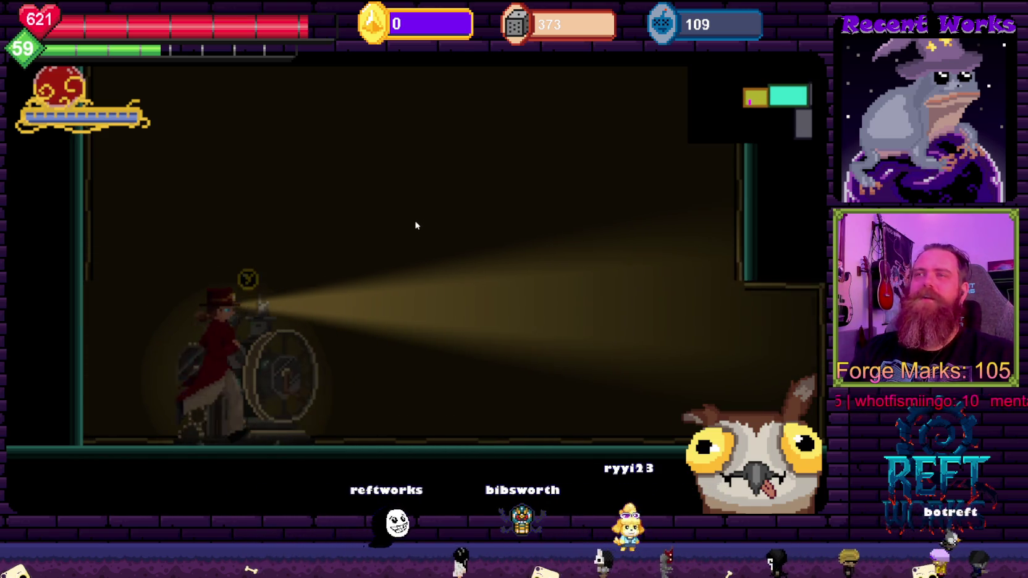
# Run right into the lantern room and jump left to land on the barrel
pyautogui.press('Right')
pyautogui.press('Right')
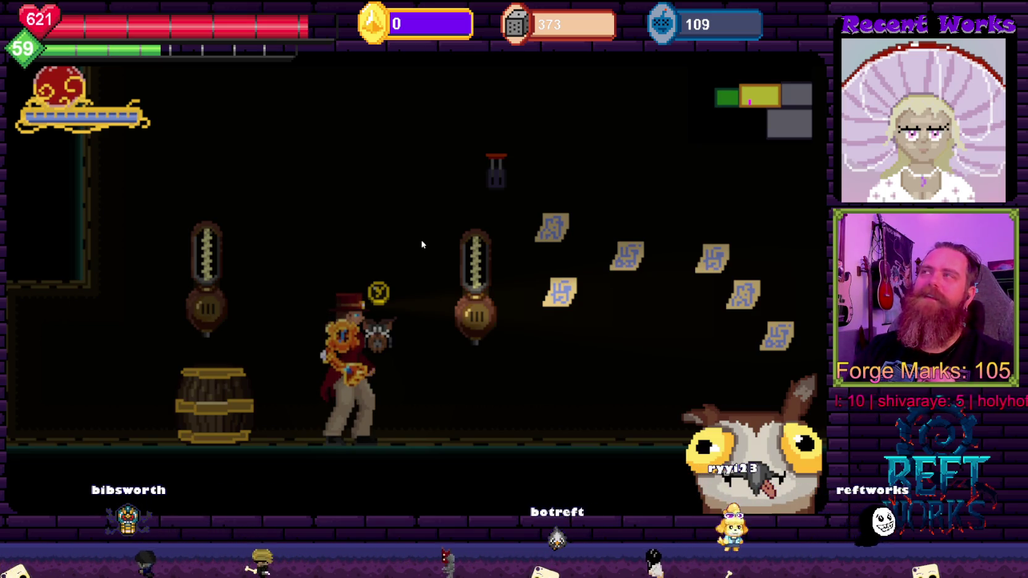
pyautogui.press('space')
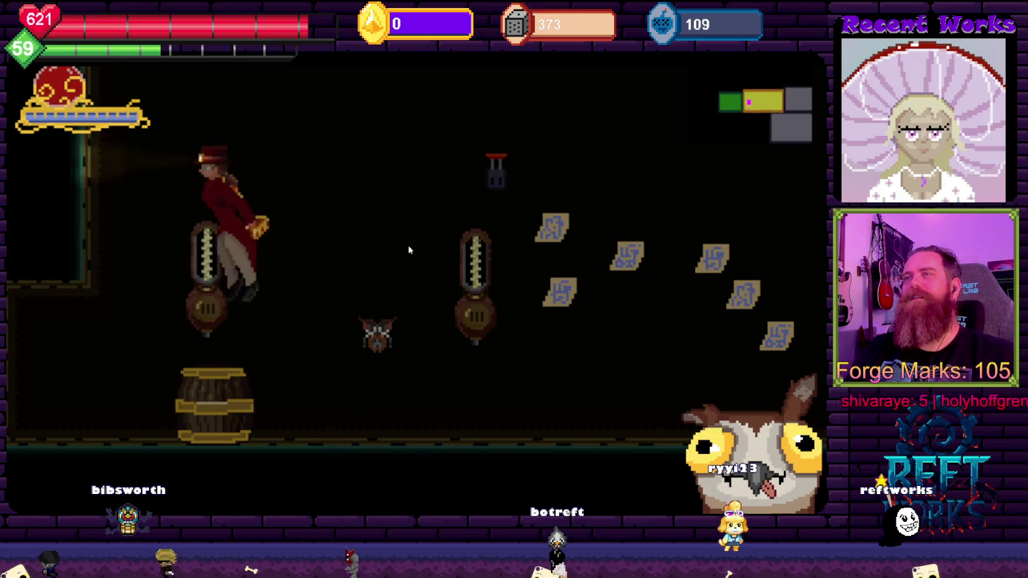
pyautogui.press('space')
pyautogui.press('a')
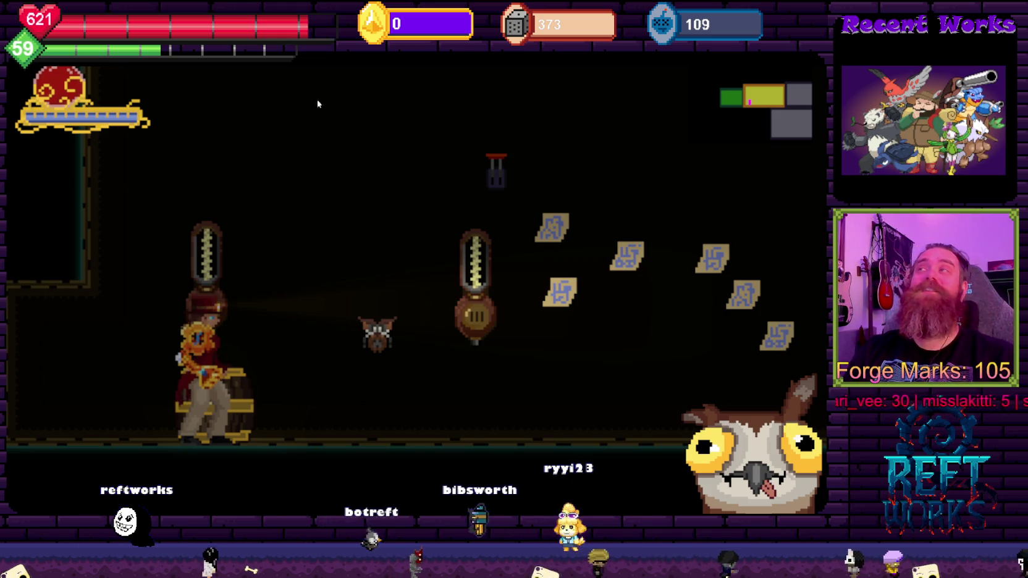
# Talk with Gyzmo the owl, finish the dialogue, and run right into the next room
pyautogui.press('Right')
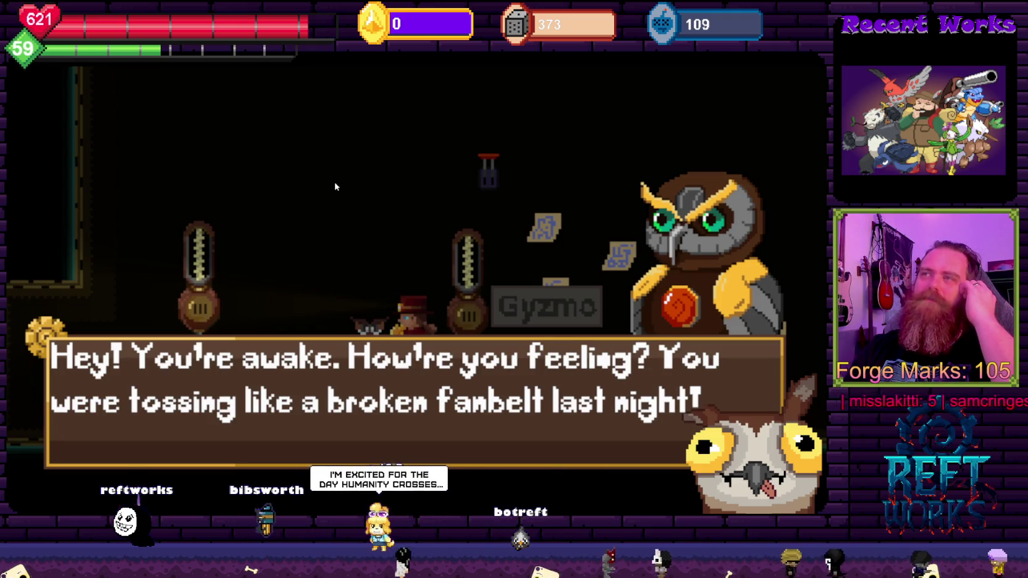
pyautogui.press('space')
pyautogui.press('space')
pyautogui.press('space')
pyautogui.press('space')
pyautogui.press('space')
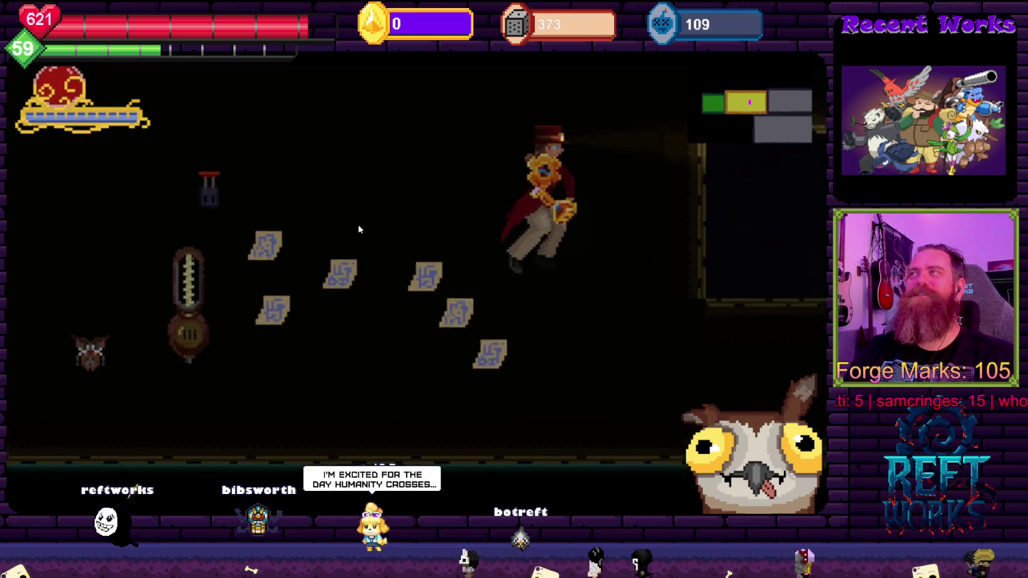
pyautogui.press('Right')
pyautogui.press('Right')
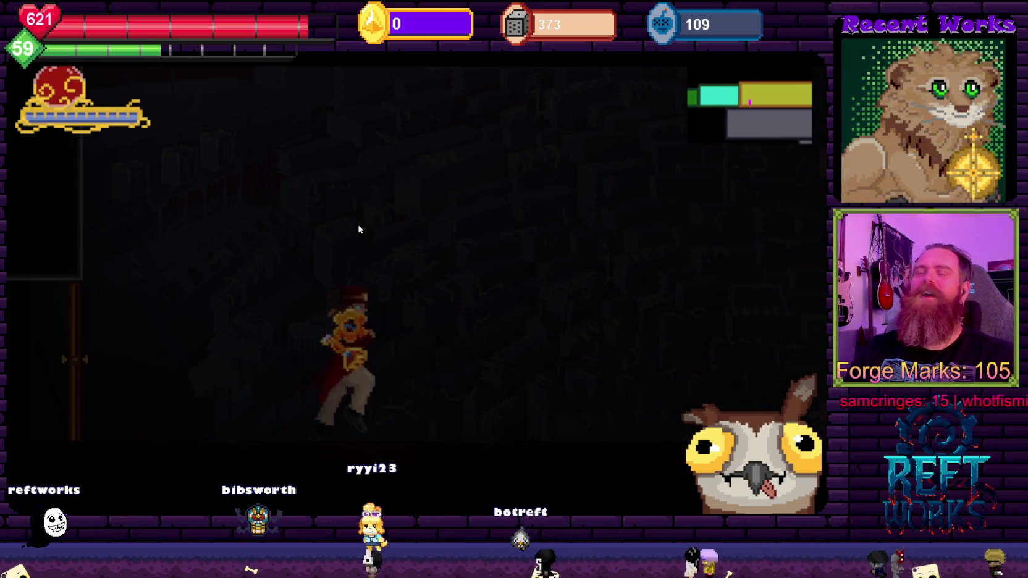
pyautogui.press('Right')
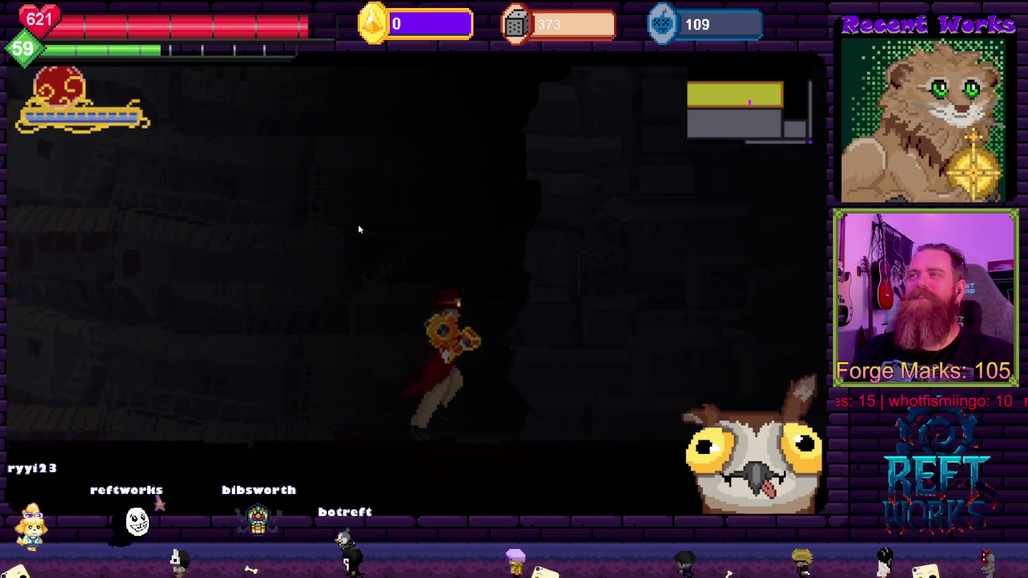
# Drop down the shaft, jump across ledges to the rocky floor, and pause the game
pyautogui.press('Right')
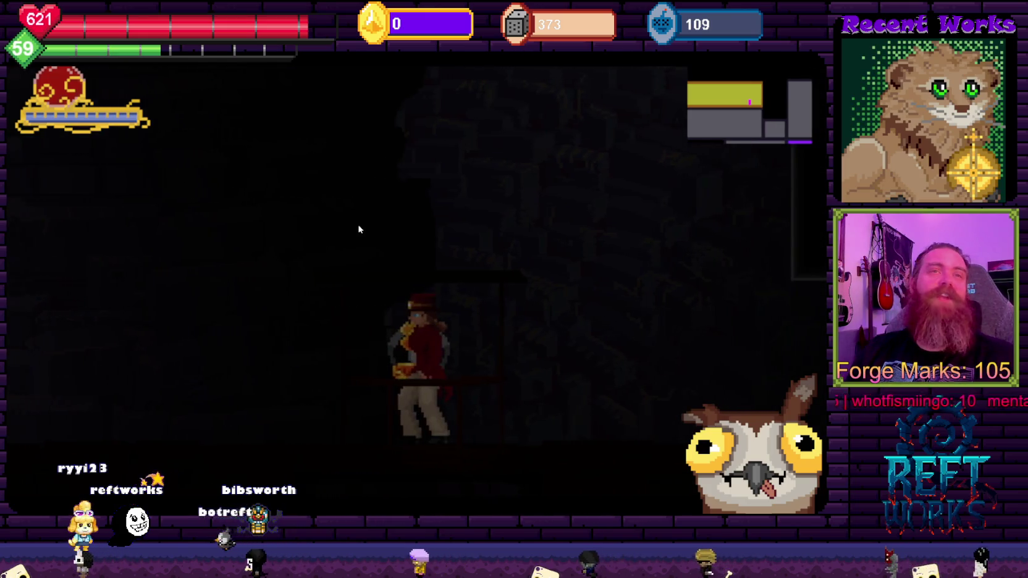
pyautogui.press('Right')
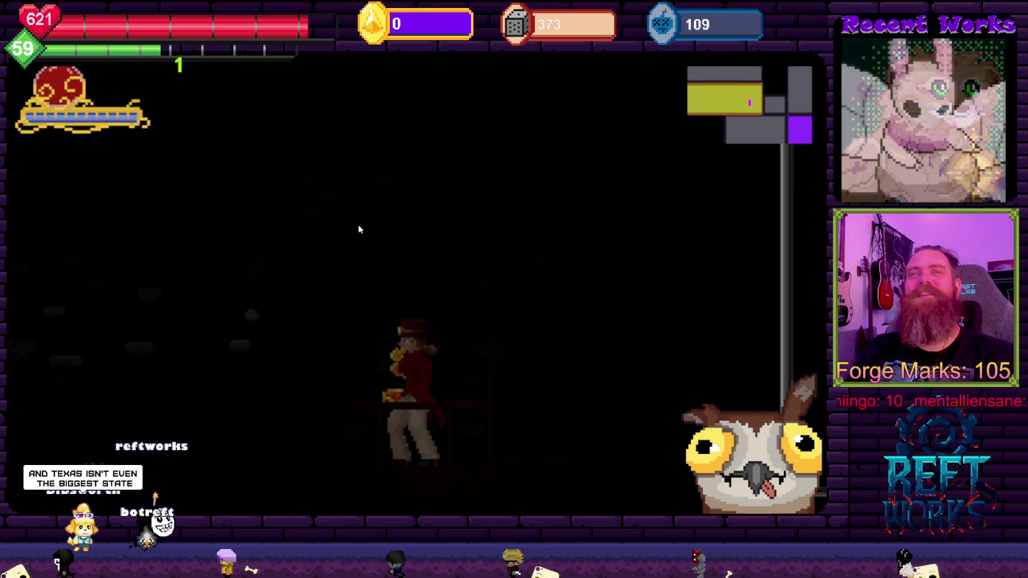
pyautogui.press('space')
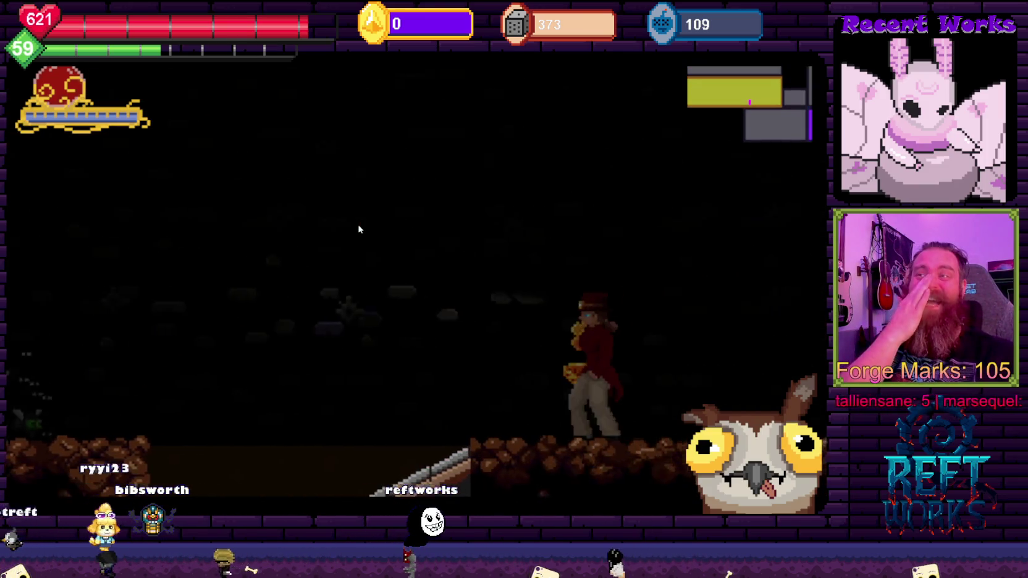
pyautogui.press('space')
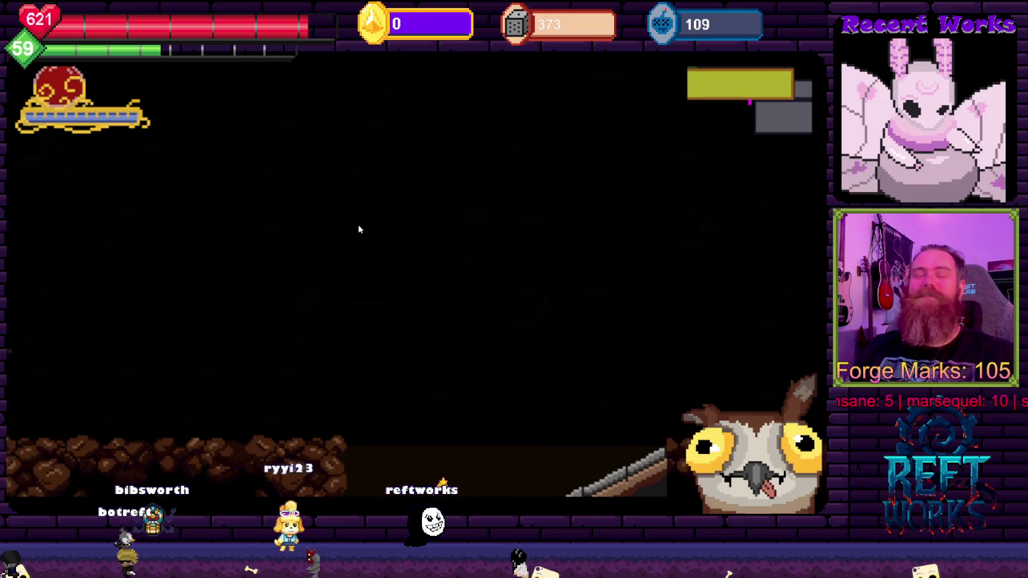
pyautogui.press('space')
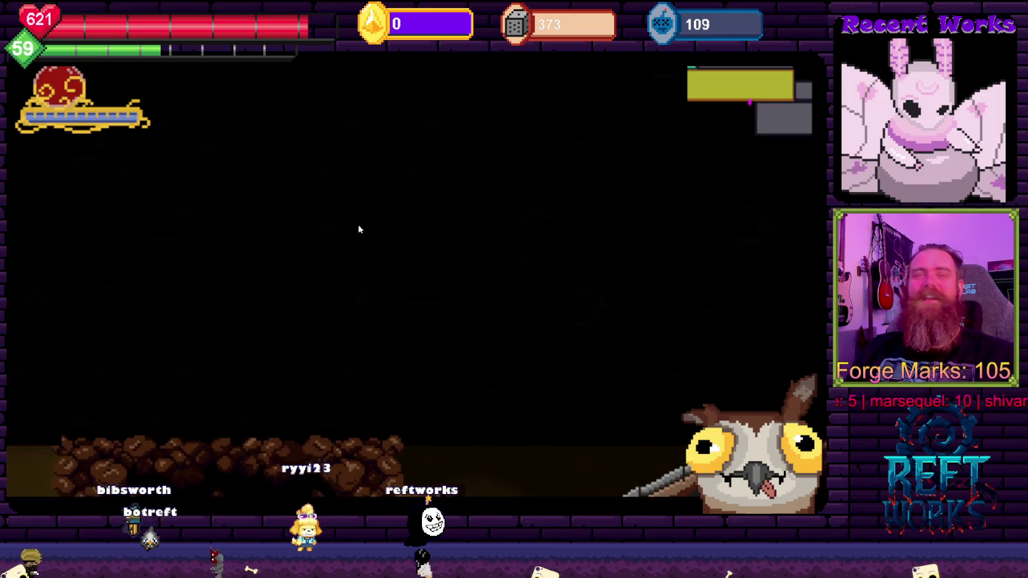
pyautogui.press('space')
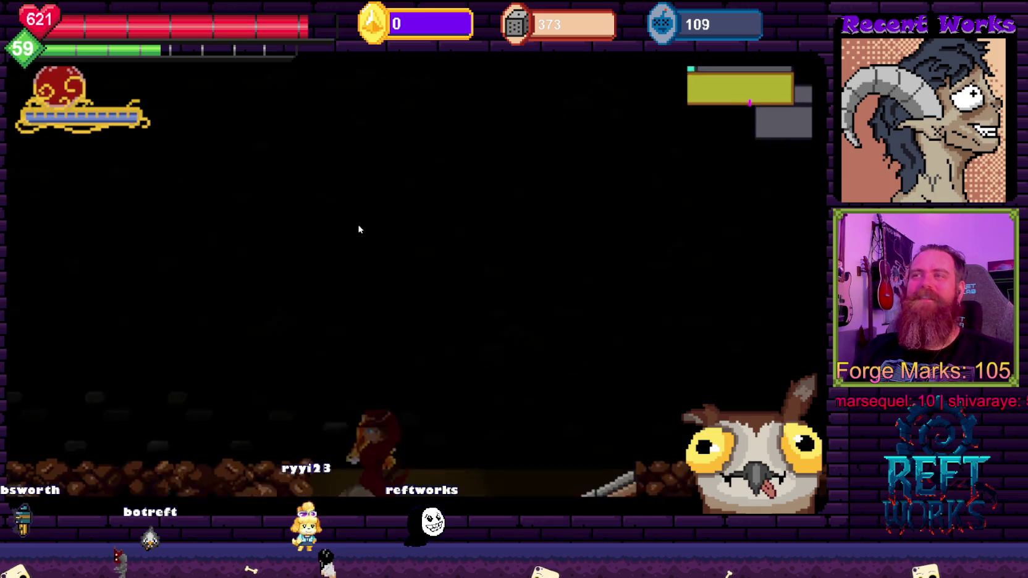
pyautogui.press('space')
pyautogui.press('Escape')
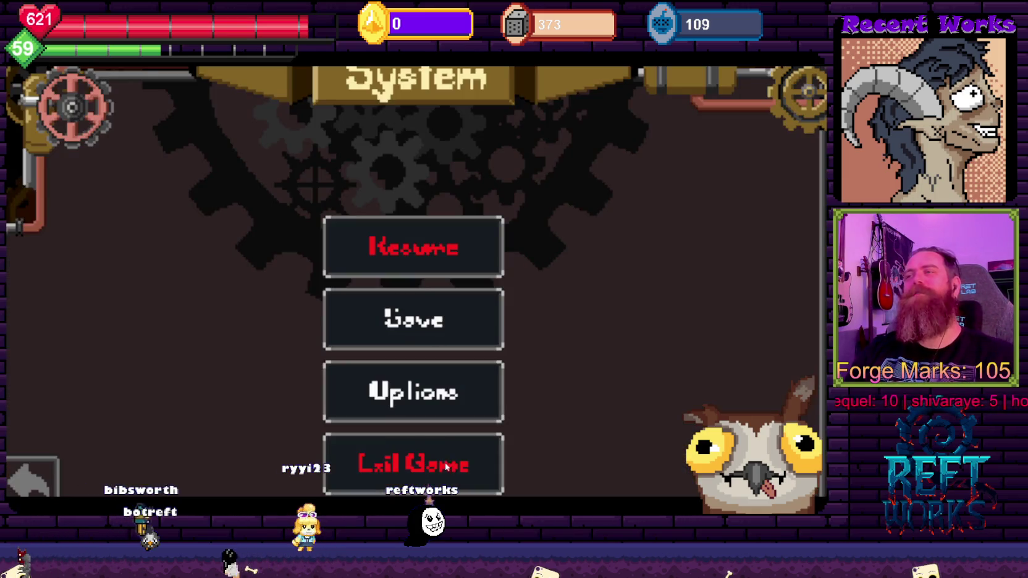
# Exit Cogforged Legacy and switch to the TrueSize.net map in the browser
pyautogui.click(445, 460)
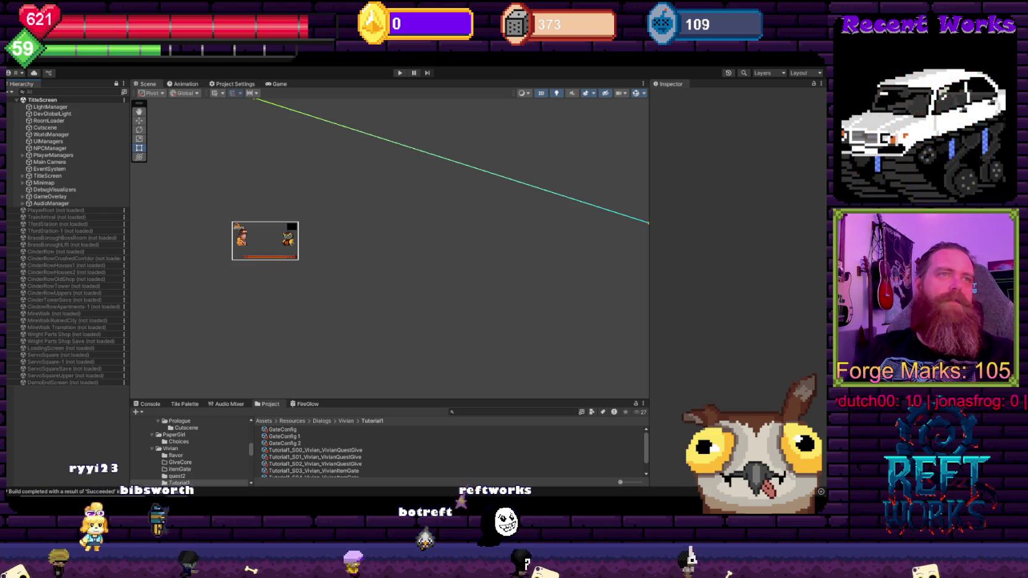
pyautogui.hotkey('alt', 'Tab')
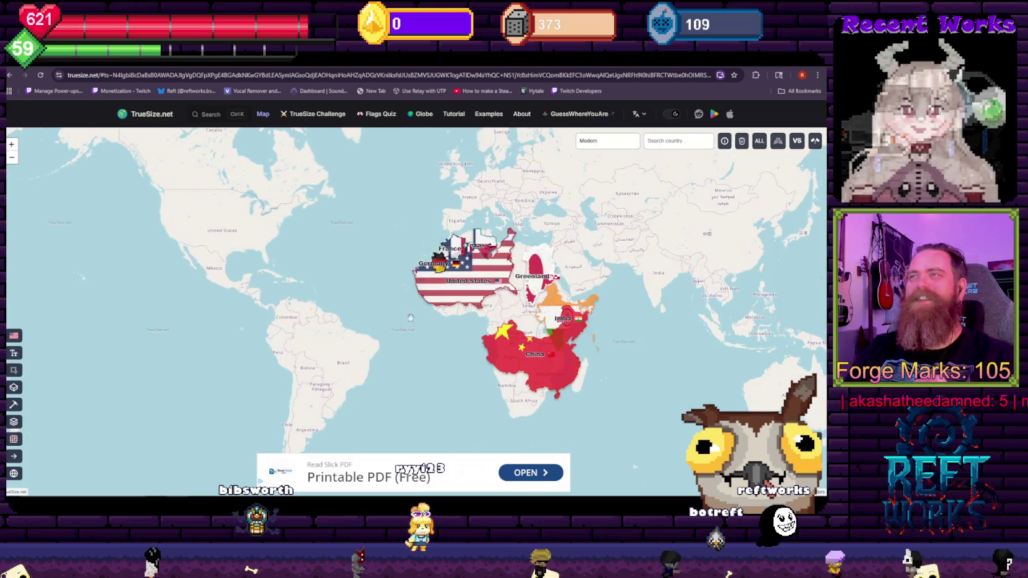
# Drag the United States outline onto North America and show its stats
pyautogui.scroll(3, 385, 303)
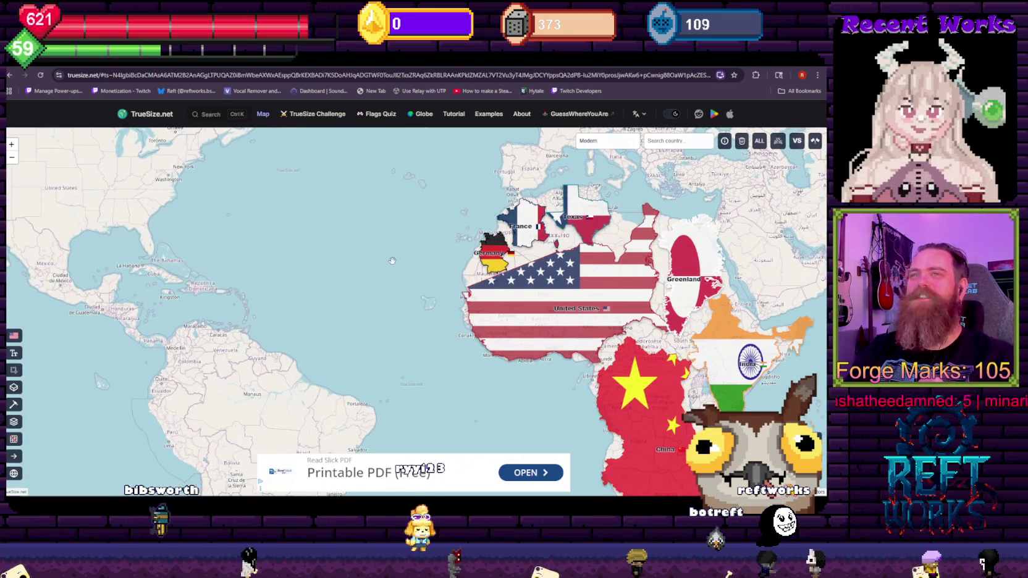
pyautogui.scroll(-2, 385, 265)
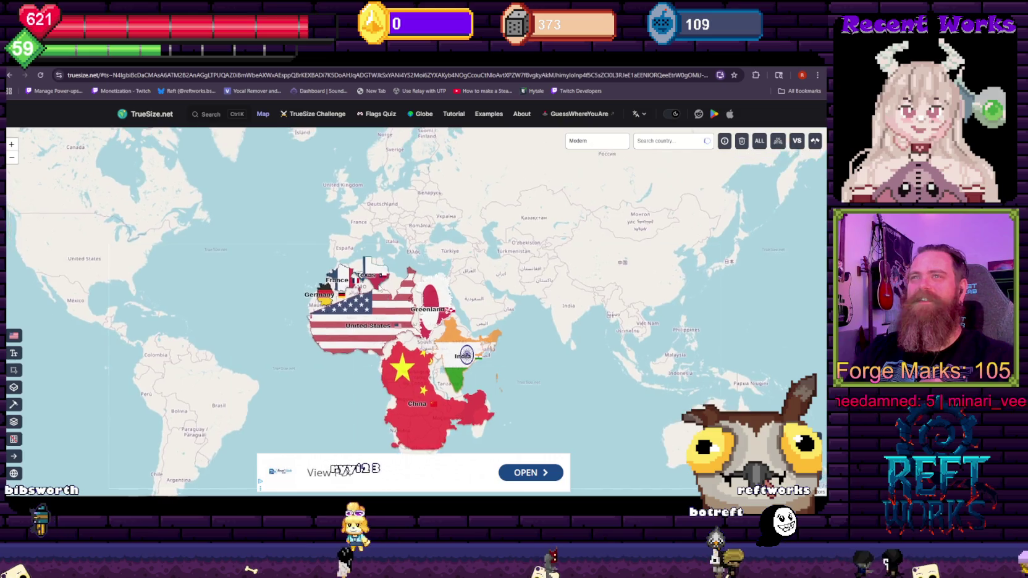
pyautogui.moveTo(395, 381); pyautogui.dragTo(425, 421)
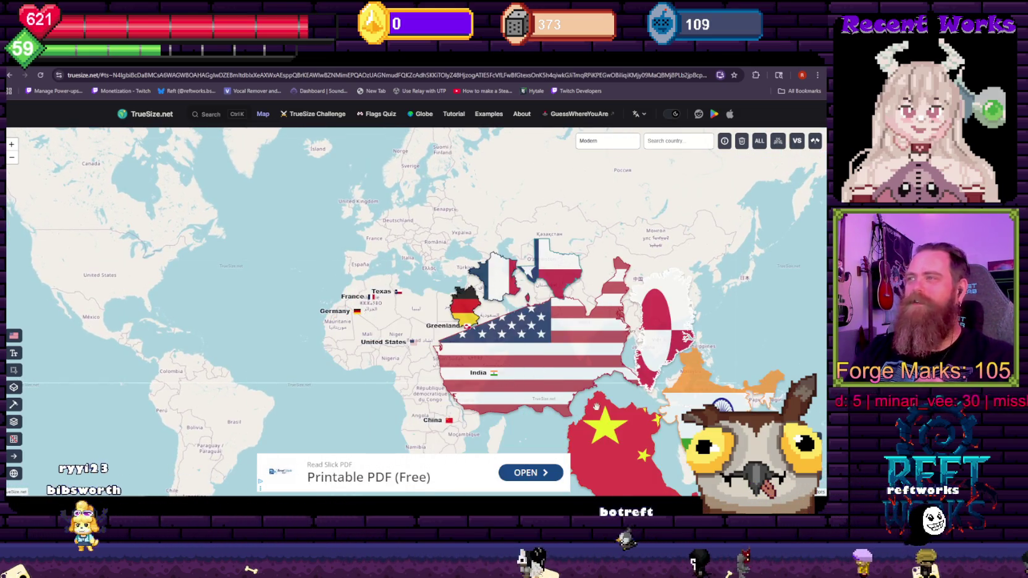
pyautogui.scroll(-3, 457, 337)
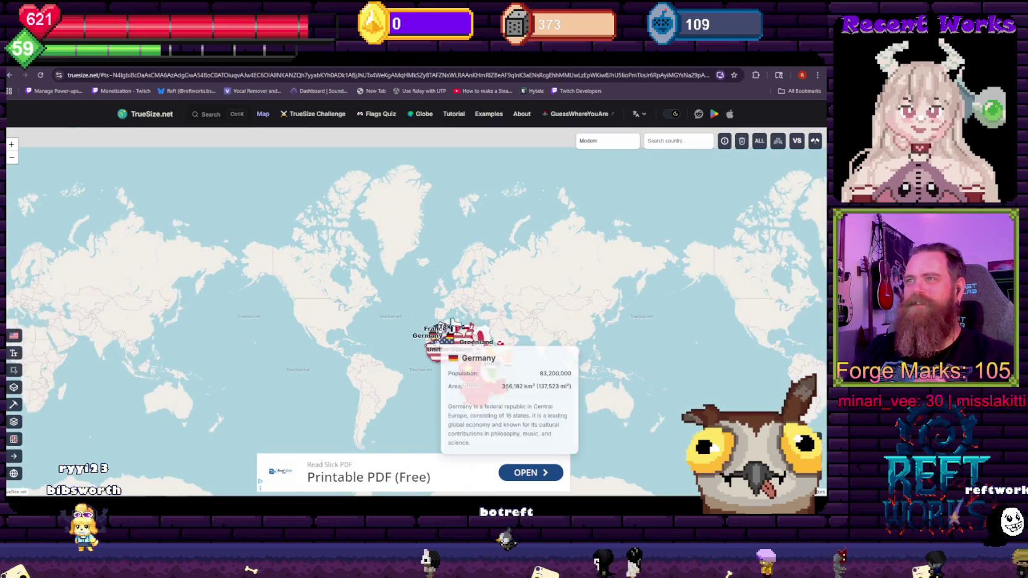
pyautogui.scroll(2, 448, 339)
pyautogui.moveTo(448, 344)
pyautogui.mouseDown()
pyautogui.moveTo(263, 238)
pyautogui.moveTo(348, 271)
pyautogui.moveTo(501, 241)
pyautogui.mouseUp()
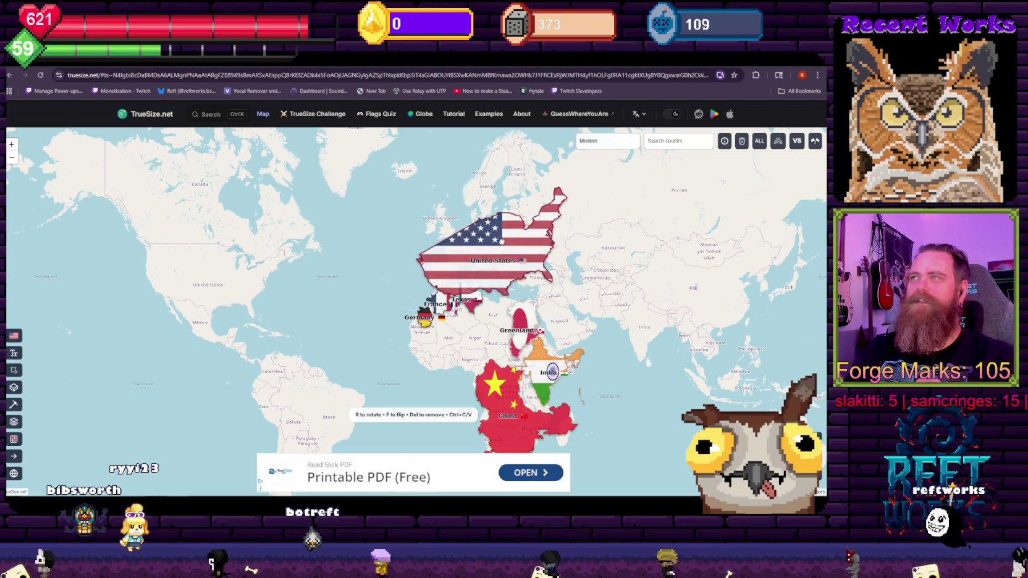
pyautogui.moveTo(501, 241); pyautogui.dragTo(497, 260)
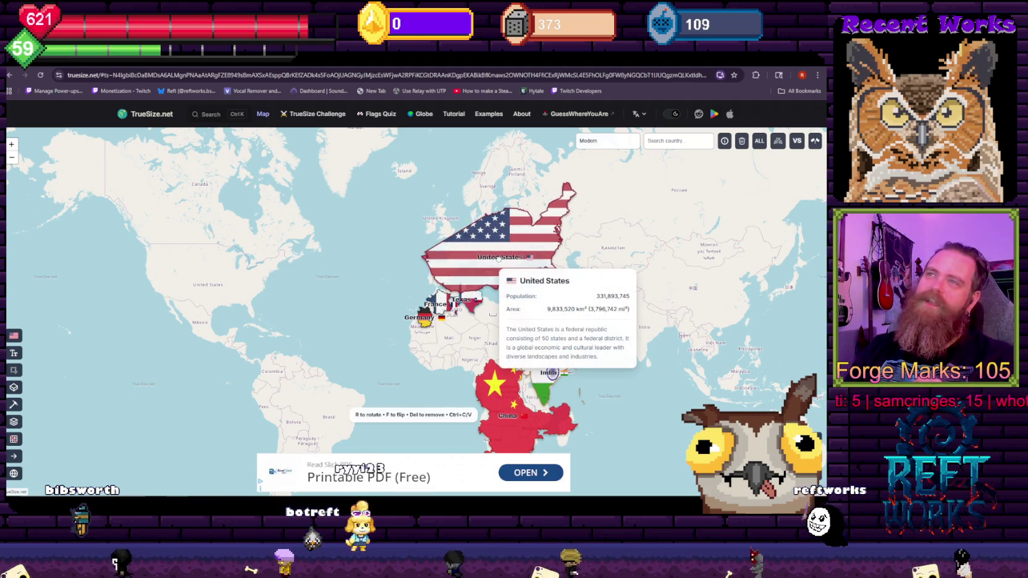
# View Greenland's and China's stats, return the US outline to North America, and search 'alaska'
pyautogui.click(520, 324)
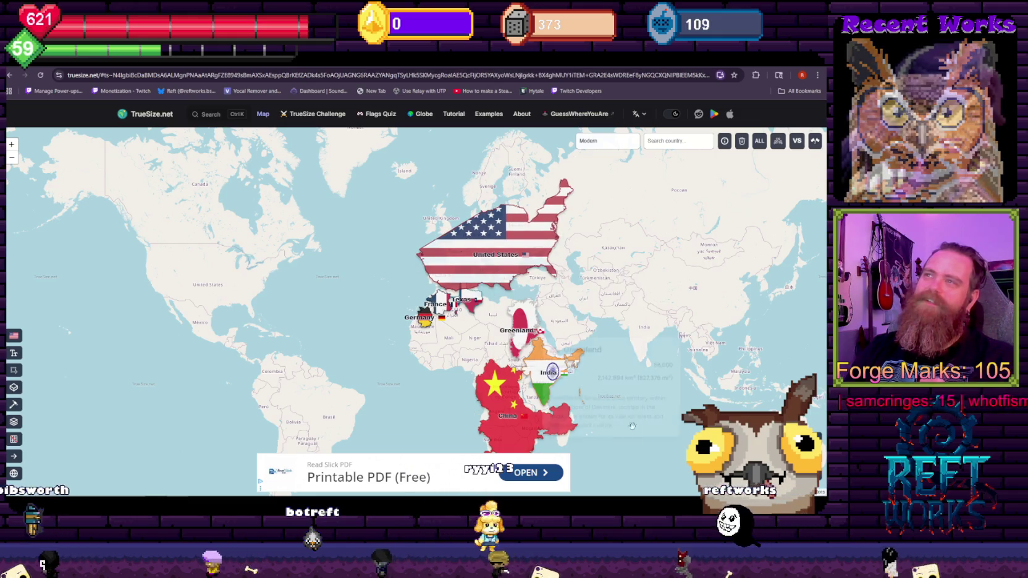
pyautogui.click(530, 431)
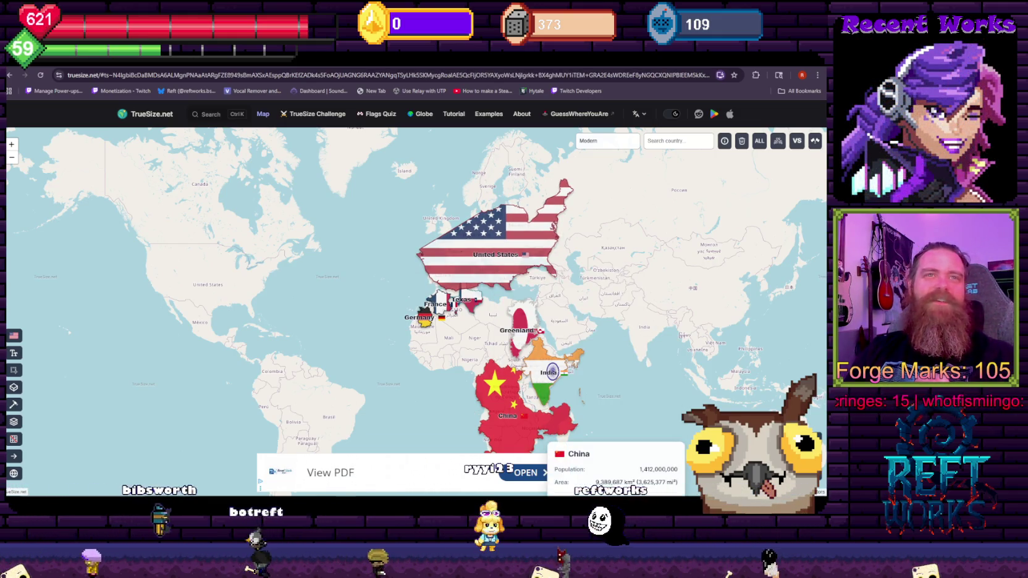
pyautogui.moveTo(436, 264)
pyautogui.mouseDown()
pyautogui.moveTo(101, 205)
pyautogui.moveTo(76, 173)
pyautogui.moveTo(85, 164)
pyautogui.moveTo(78, 169)
pyautogui.mouseUp()
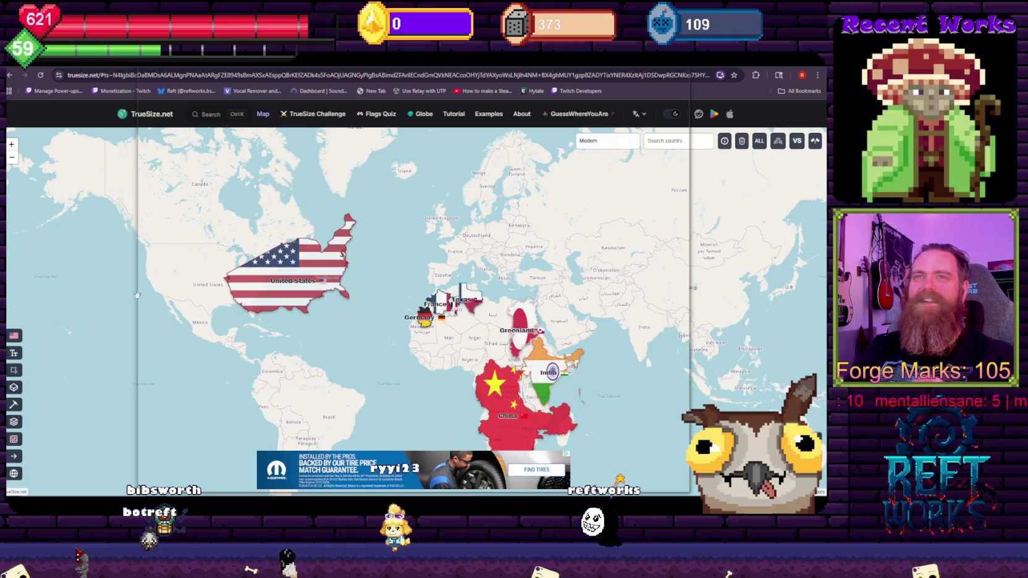
pyautogui.moveTo(90, 230); pyautogui.dragTo(223, 231)
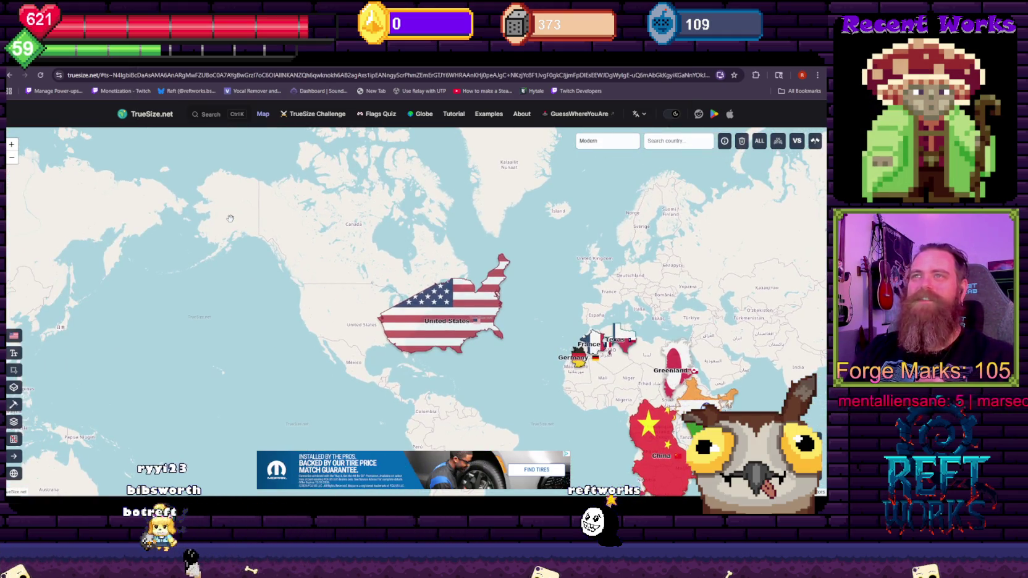
pyautogui.scroll(5, 277, 227)
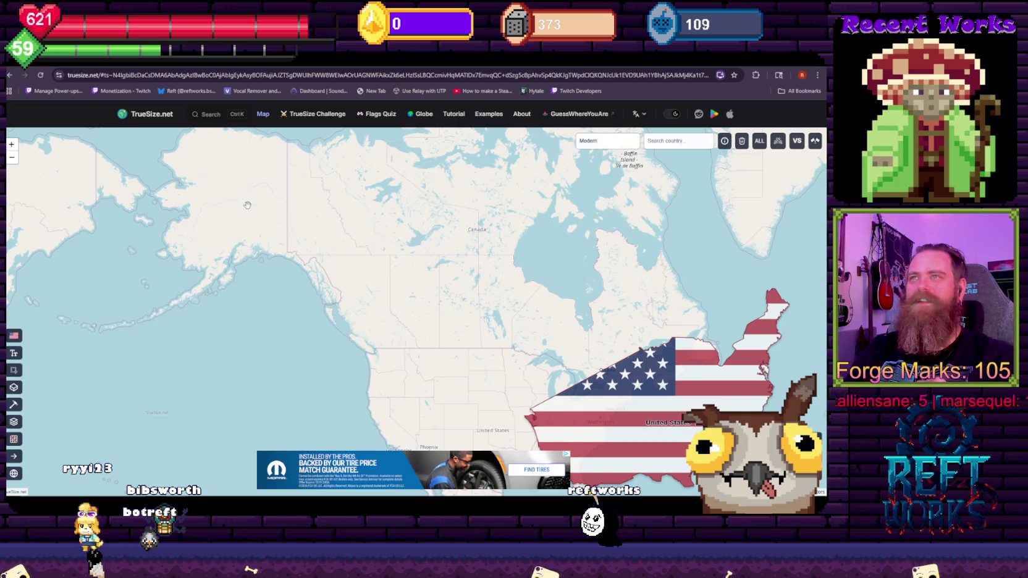
pyautogui.click(669, 138)
pyautogui.write('ala')
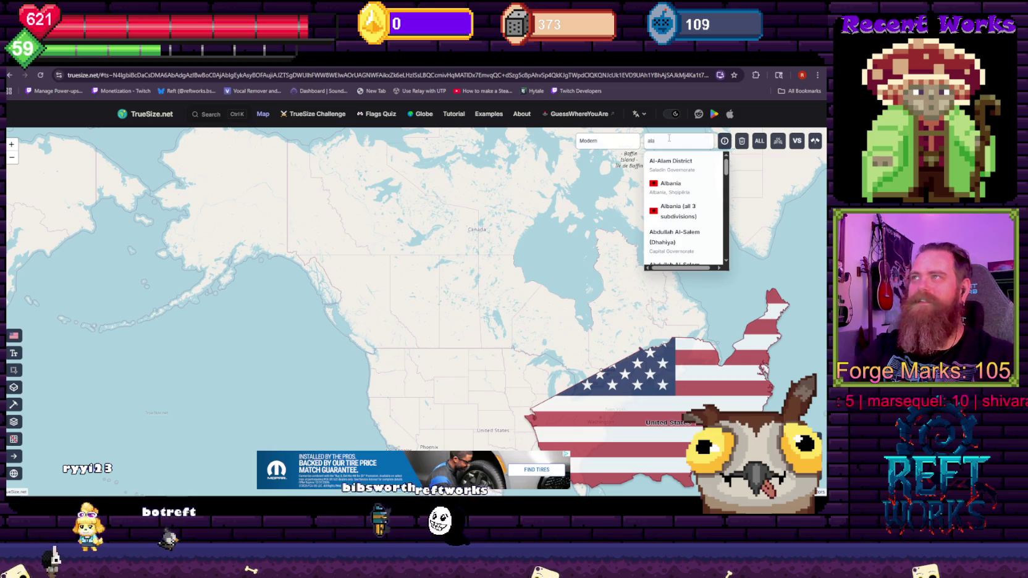
pyautogui.write('ska')
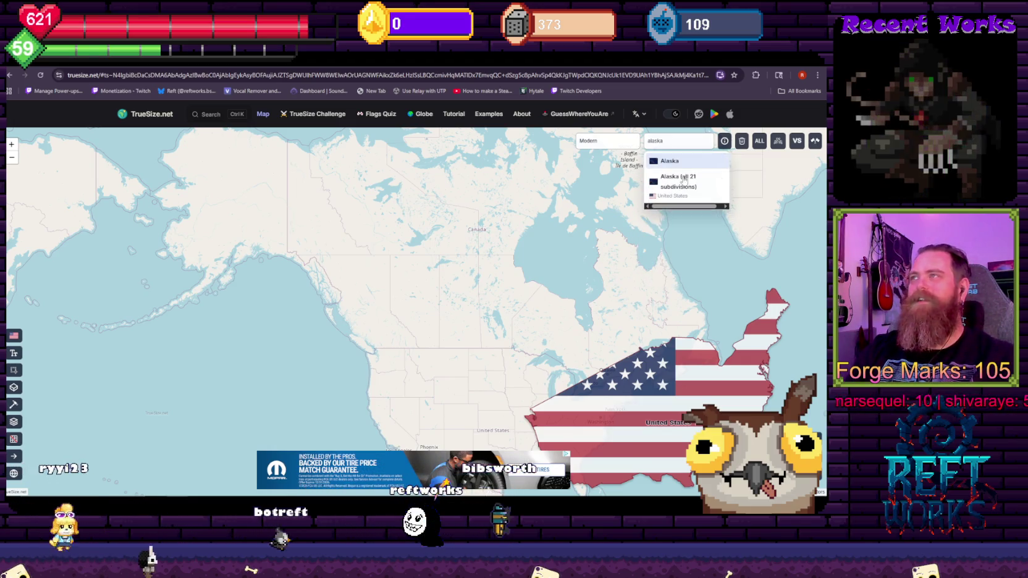
# Add Alaska from the search results and place its outline over the western United States
pyautogui.click(683, 179)
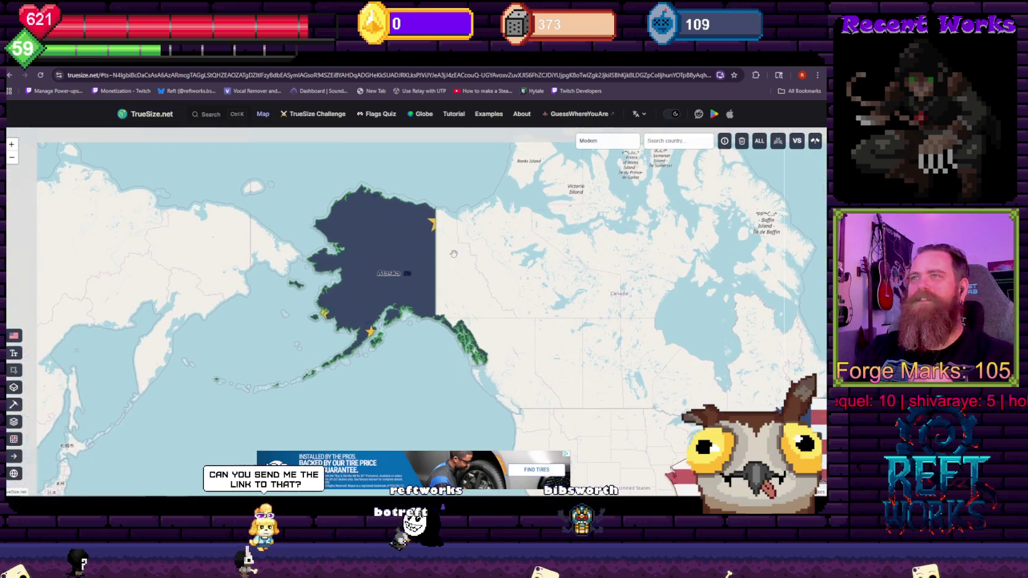
pyautogui.scroll(-2, 453, 254)
pyautogui.moveTo(479, 338); pyautogui.dragTo(539, 374)
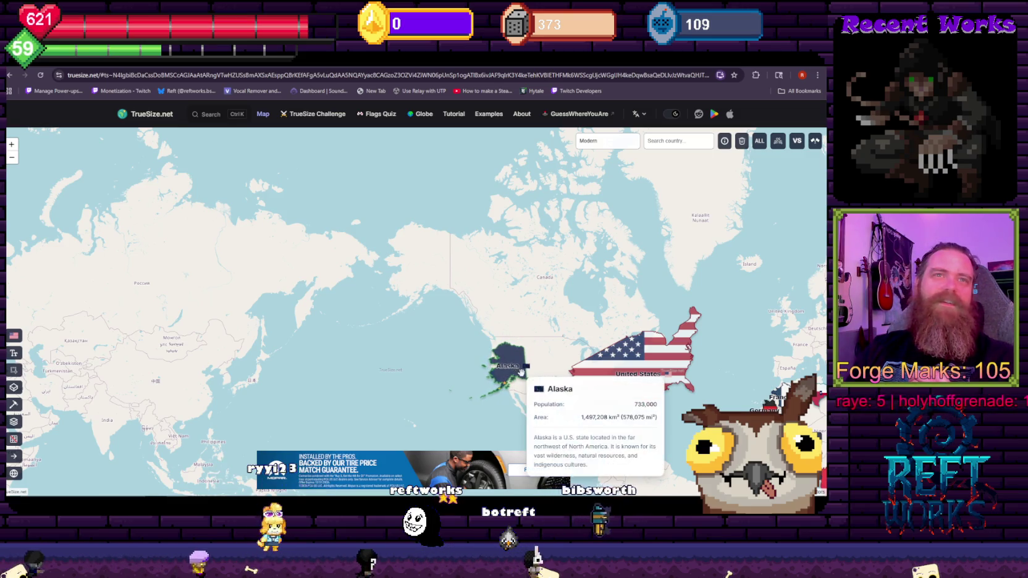
pyautogui.click(395, 75)
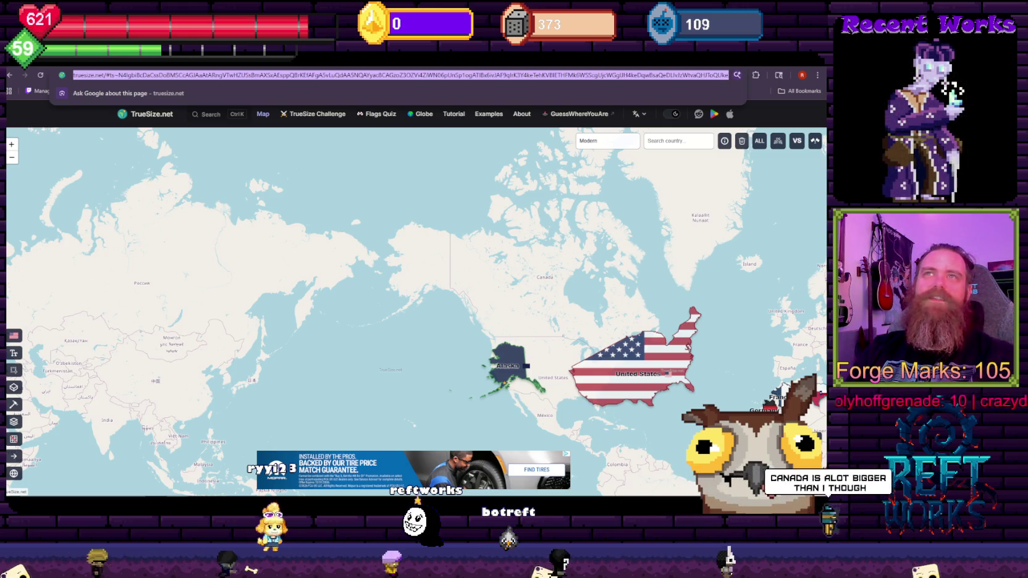
pyautogui.press('Escape')
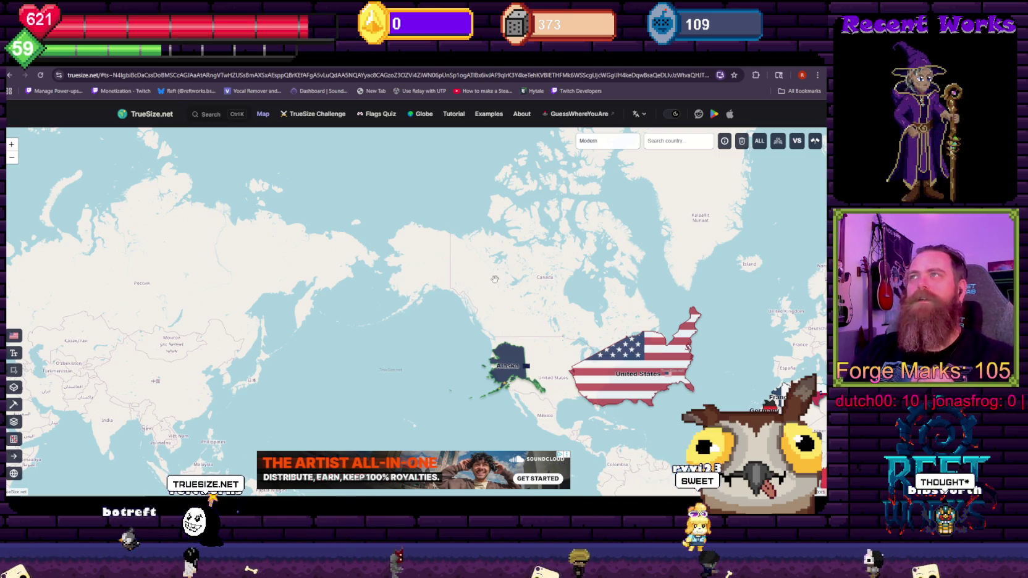
# Pan east across the Atlantic until Greenland and the flag shapes over Europe, Africa and India show
pyautogui.moveTo(423, 360); pyautogui.dragTo(374, 332)
pyautogui.moveTo(439, 273); pyautogui.dragTo(406, 294)
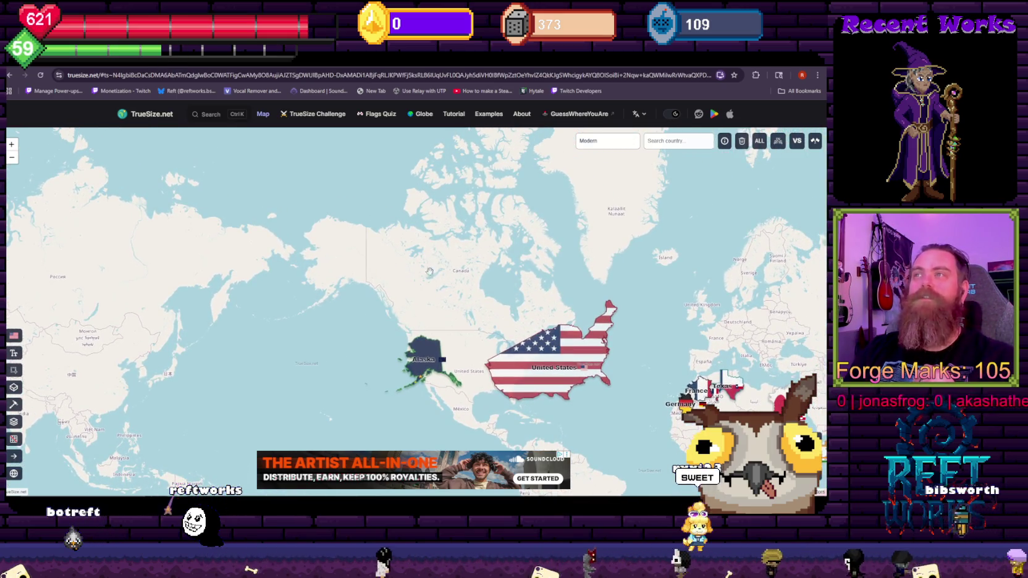
pyautogui.moveTo(510, 246)
pyautogui.mouseDown()
pyautogui.moveTo(416, 303)
pyautogui.moveTo(375, 294)
pyautogui.moveTo(338, 248)
pyautogui.mouseUp()
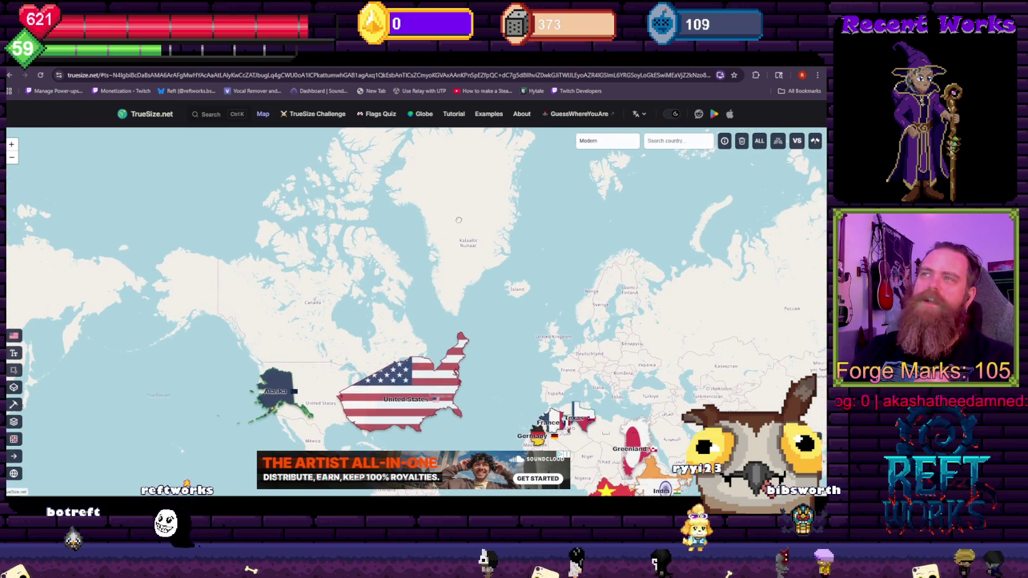
pyautogui.moveTo(506, 183); pyautogui.dragTo(457, 241)
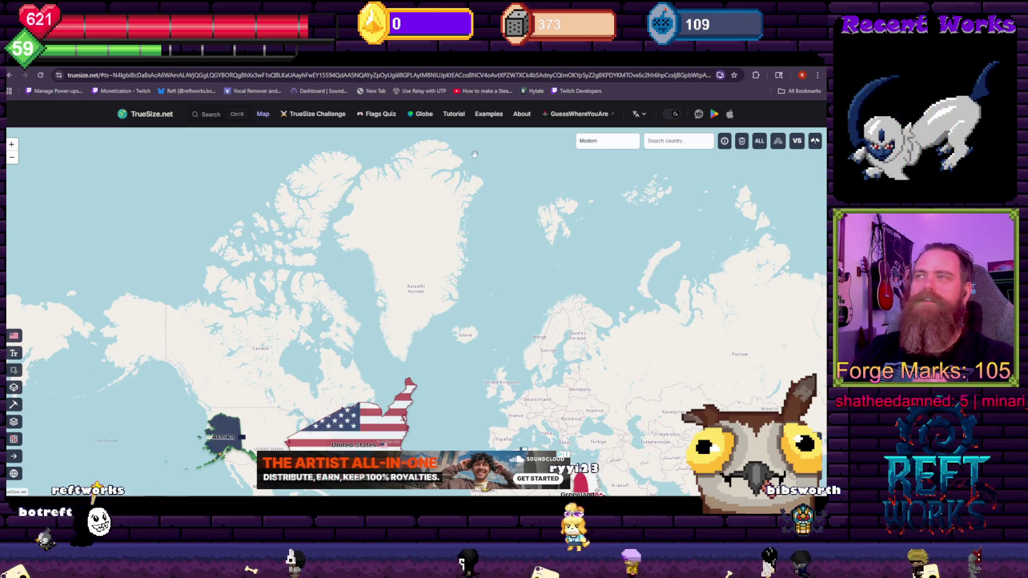
pyautogui.moveTo(353, 388)
pyautogui.mouseDown()
pyautogui.moveTo(339, 301)
pyautogui.moveTo(330, 376)
pyautogui.mouseUp()
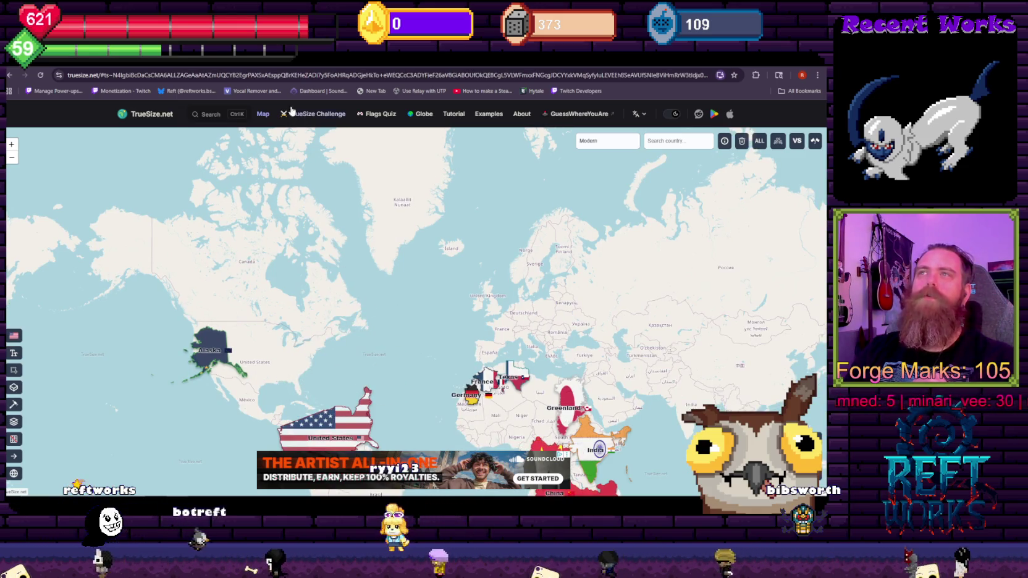
pyautogui.moveTo(224, 278); pyautogui.dragTo(237, 308)
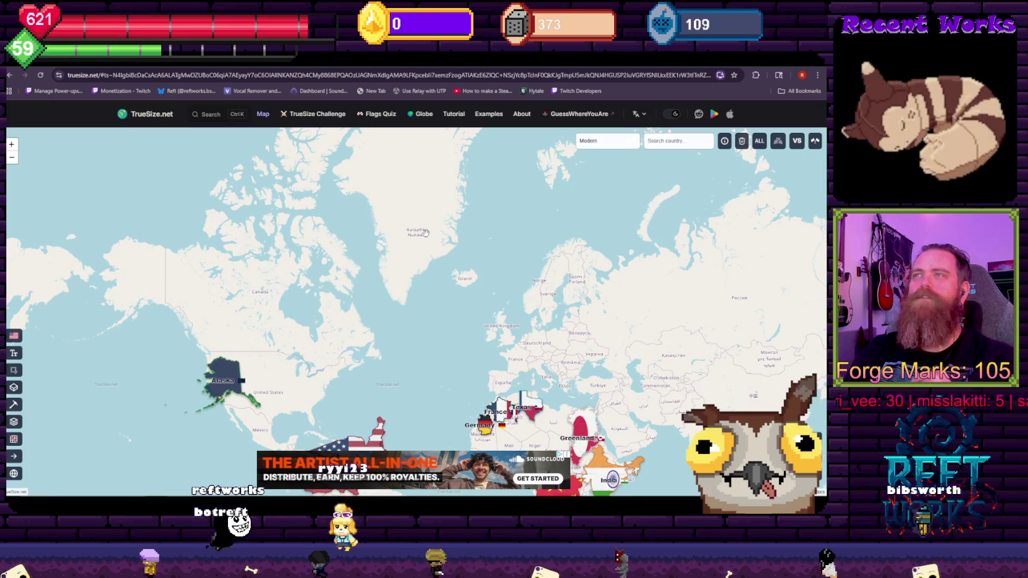
pyautogui.moveTo(414, 235); pyautogui.dragTo(399, 296)
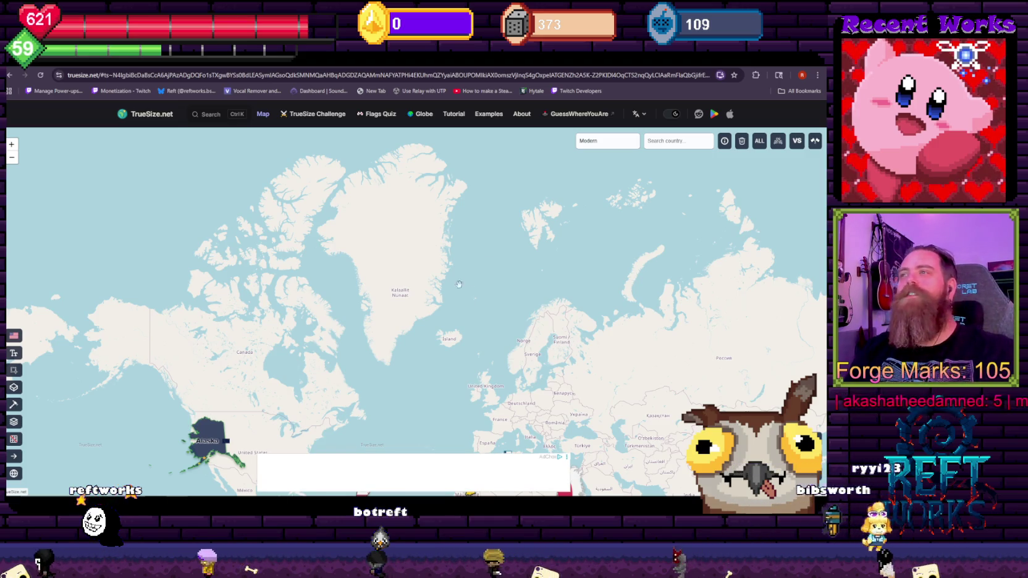
pyautogui.moveTo(408, 329); pyautogui.dragTo(356, 252)
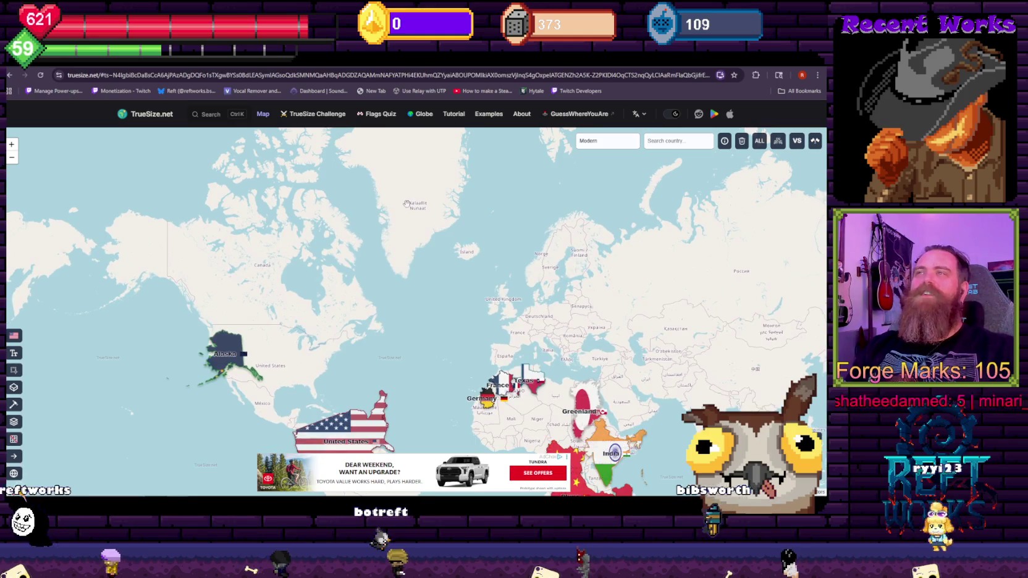
# Pan around the world map, then select Alaska and move it over northern Europe
pyautogui.moveTo(545, 277); pyautogui.dragTo(454, 257)
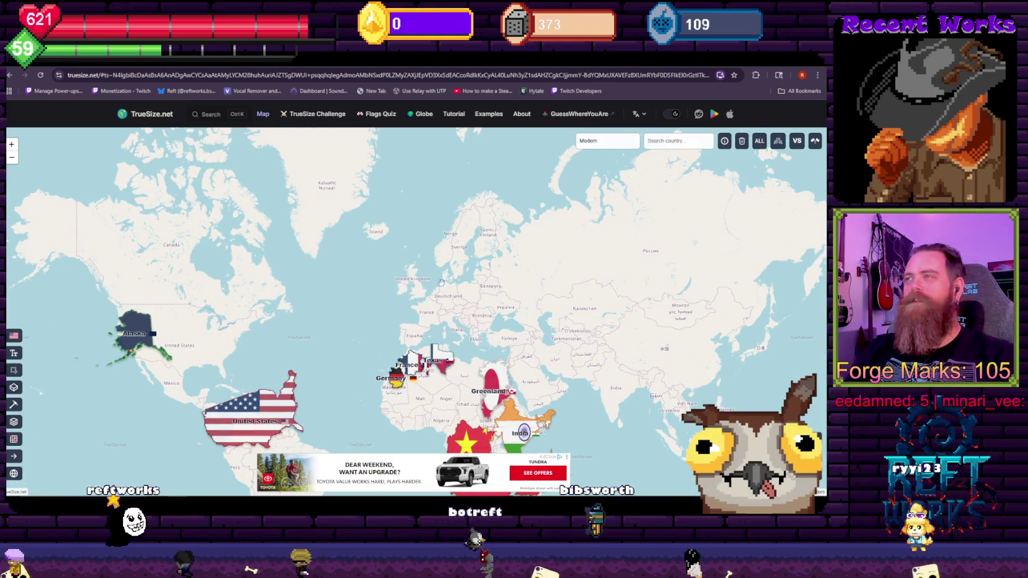
pyautogui.moveTo(363, 294); pyautogui.dragTo(368, 314)
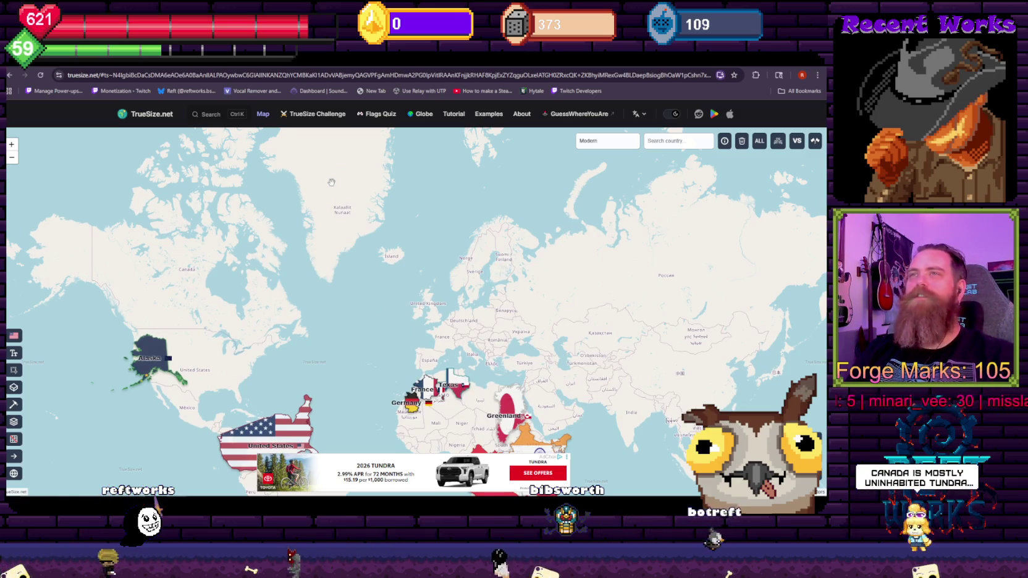
pyautogui.moveTo(418, 294); pyautogui.dragTo(360, 192)
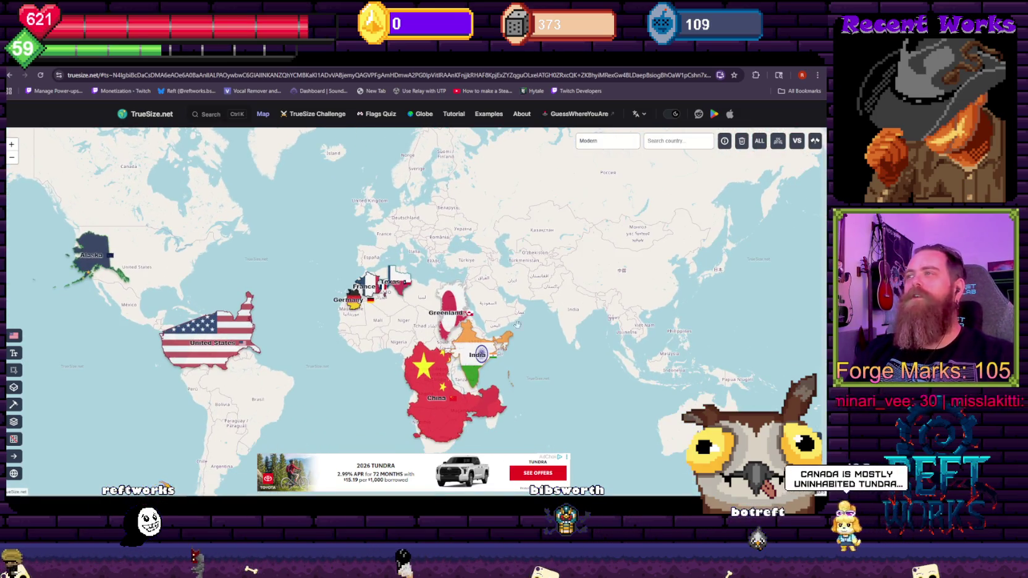
pyautogui.moveTo(640, 360); pyautogui.dragTo(570, 365)
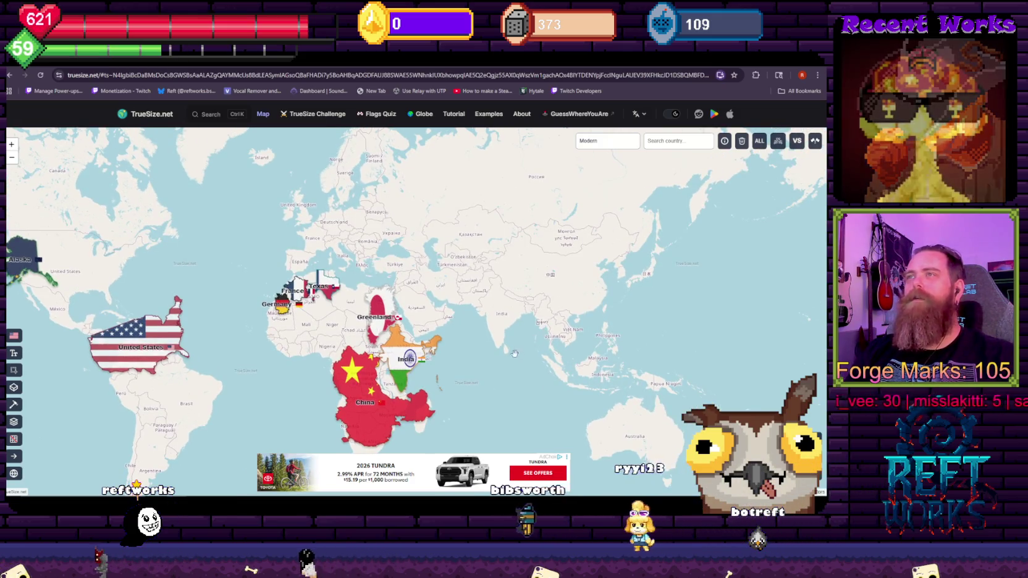
pyautogui.moveTo(65, 424); pyautogui.dragTo(216, 333)
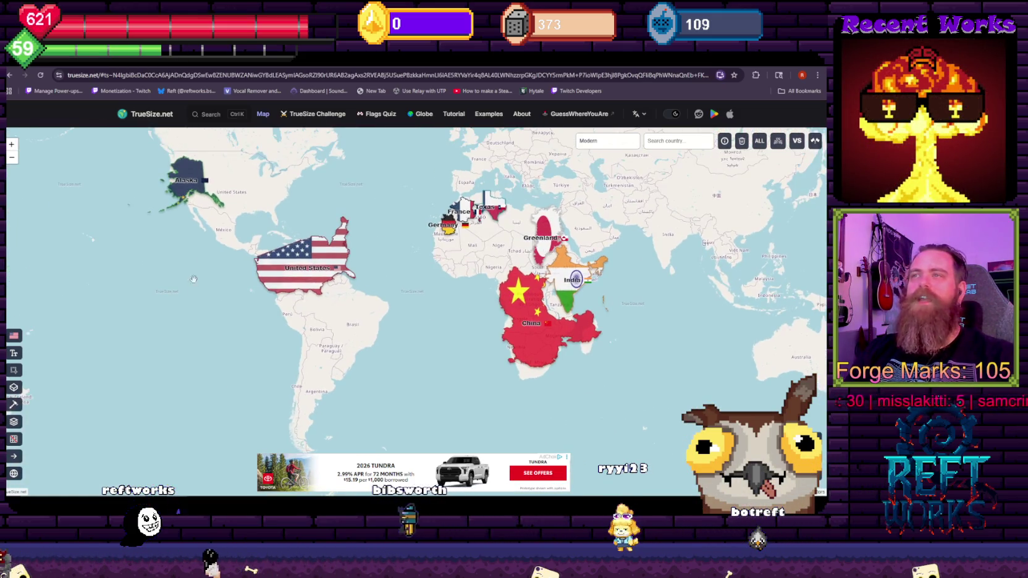
pyautogui.moveTo(169, 202); pyautogui.dragTo(227, 336)
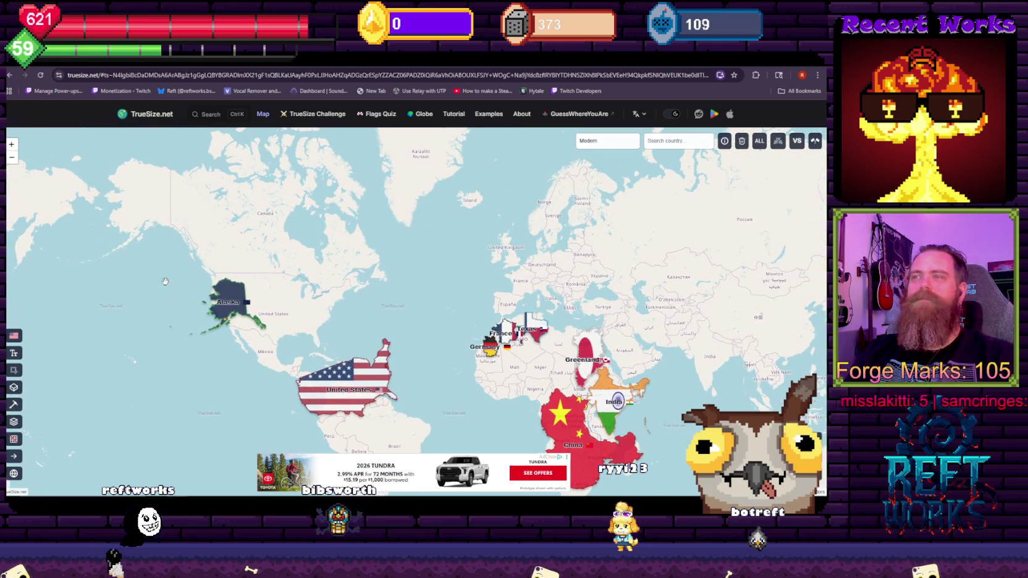
pyautogui.moveTo(163, 286); pyautogui.dragTo(499, 310)
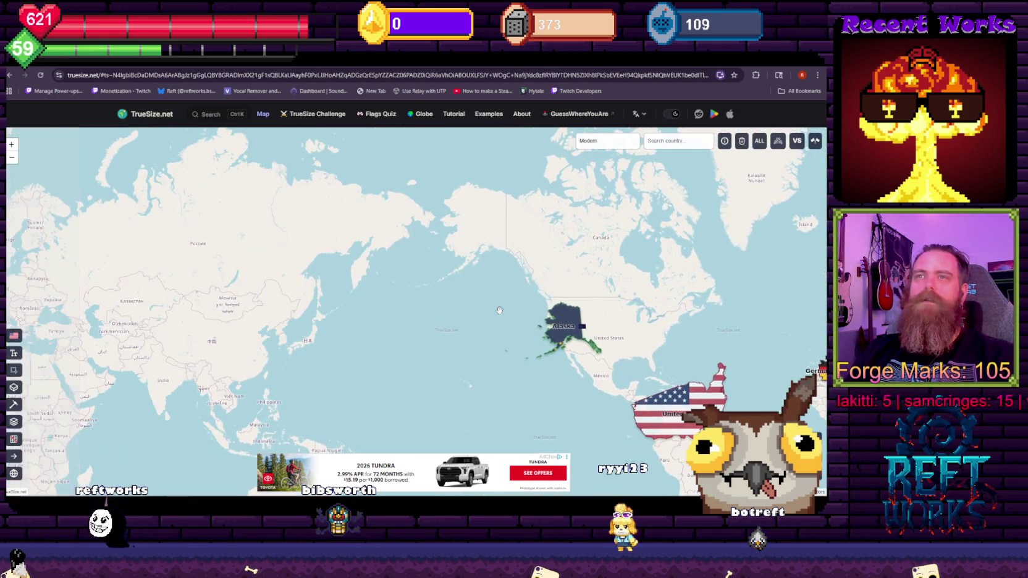
pyautogui.moveTo(387, 324); pyautogui.dragTo(187, 237)
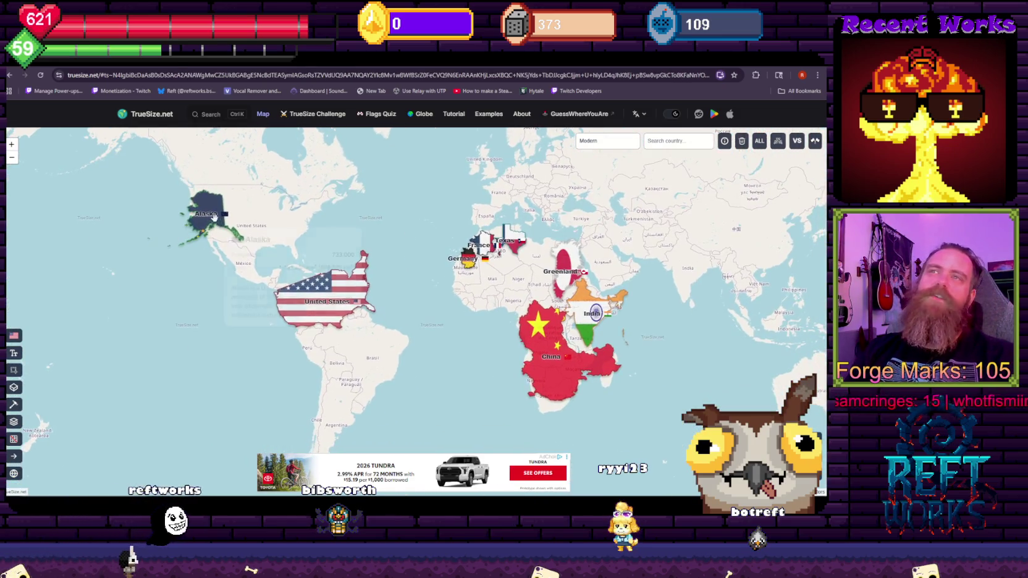
pyautogui.click(210, 218)
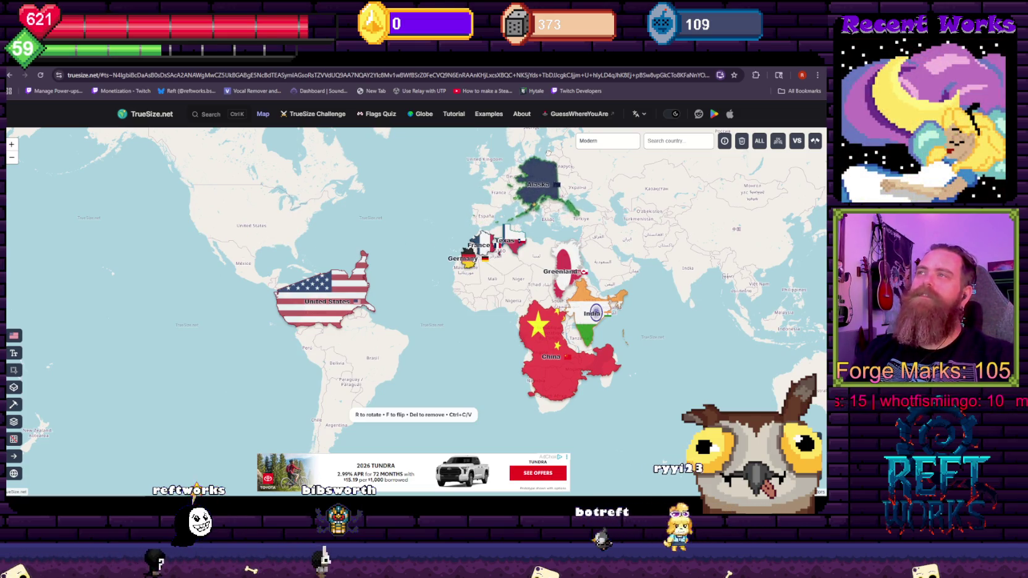
pyautogui.moveTo(548, 152); pyautogui.dragTo(570, 189)
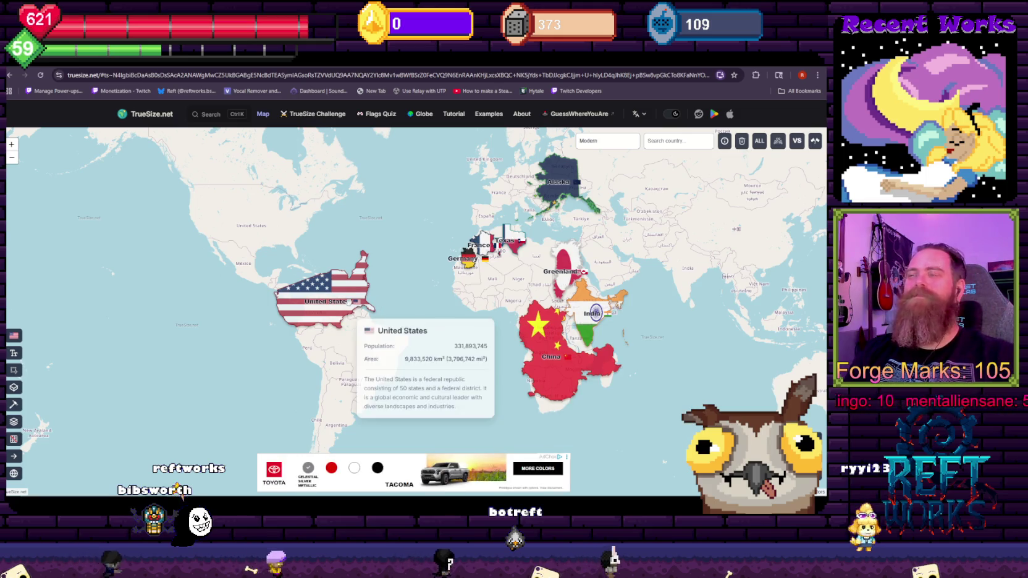
# Keep the US outline on North America, place Alaska beside China, and move China over Central America
pyautogui.moveTo(351, 310)
pyautogui.mouseDown()
pyautogui.moveTo(430, 225)
pyautogui.moveTo(412, 275)
pyautogui.moveTo(390, 278)
pyautogui.mouseUp()
pyautogui.moveTo(320, 249)
pyautogui.mouseDown()
pyautogui.moveTo(263, 229)
pyautogui.moveTo(261, 238)
pyautogui.mouseUp()
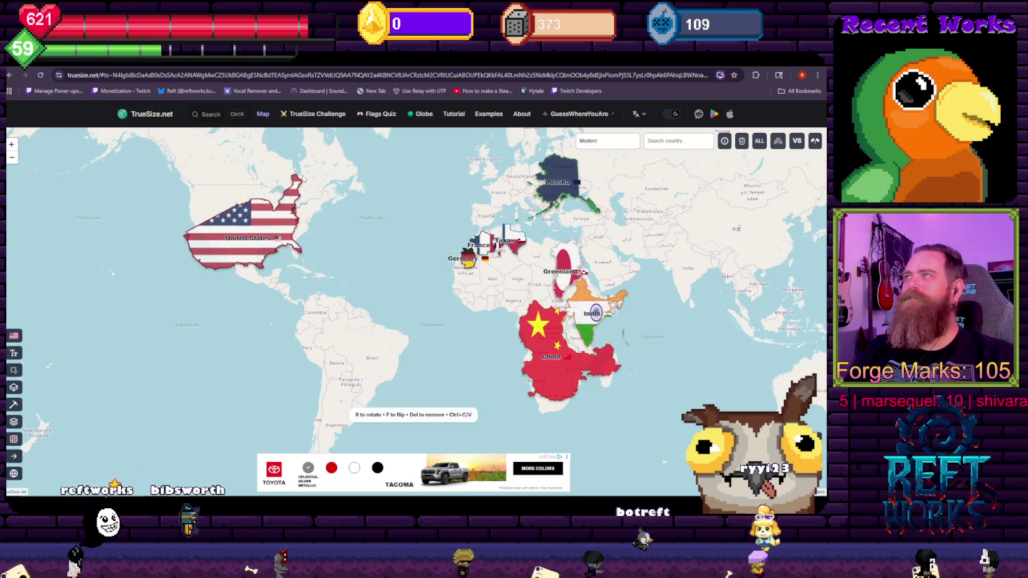
pyautogui.moveTo(243, 228)
pyautogui.moveTo(309, 195); pyautogui.dragTo(335, 226)
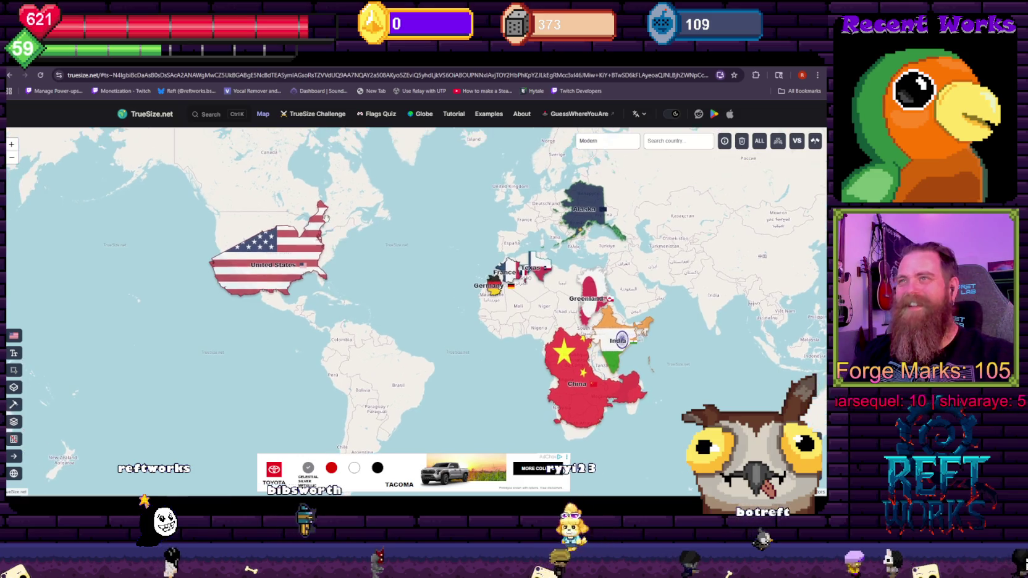
pyautogui.moveTo(272, 266)
pyautogui.mouseDown()
pyautogui.moveTo(381, 258)
pyautogui.moveTo(262, 260)
pyautogui.mouseUp()
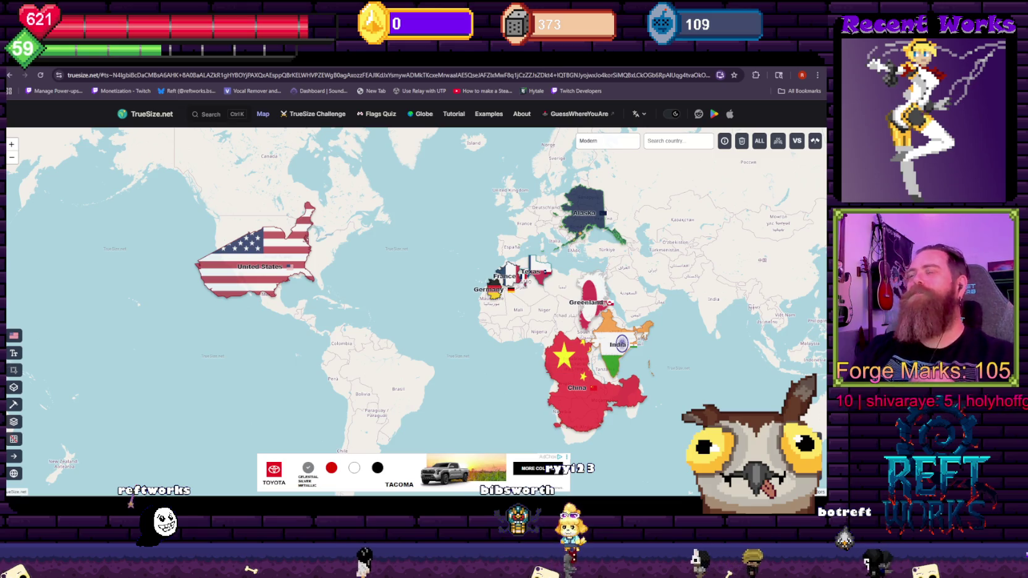
pyautogui.moveTo(564, 379)
pyautogui.mouseDown()
pyautogui.moveTo(261, 242)
pyautogui.moveTo(299, 253)
pyautogui.mouseUp()
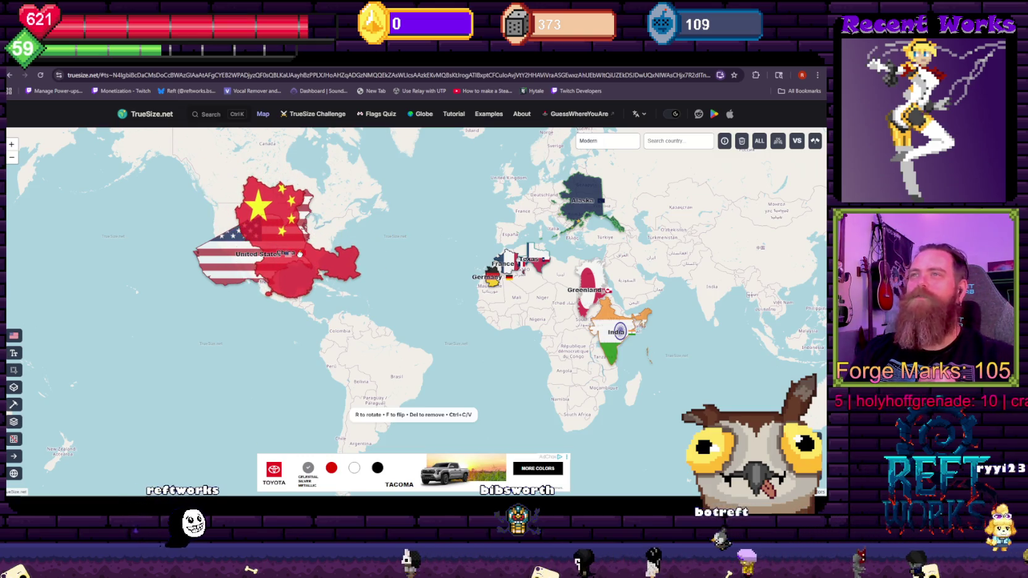
pyautogui.moveTo(571, 204); pyautogui.dragTo(322, 226)
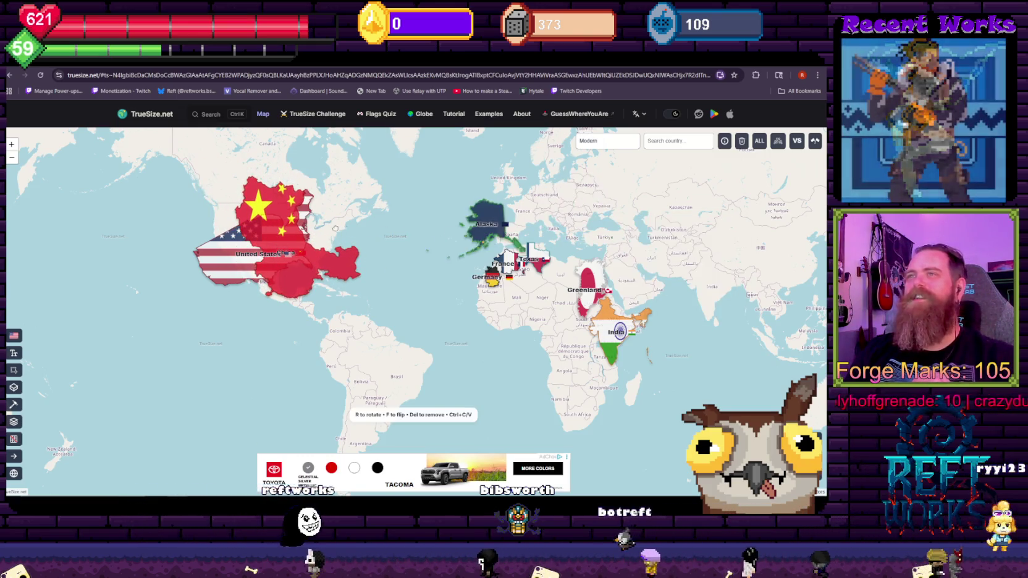
pyautogui.moveTo(301, 258)
pyautogui.mouseDown()
pyautogui.moveTo(336, 325)
pyautogui.moveTo(416, 302)
pyautogui.mouseUp()
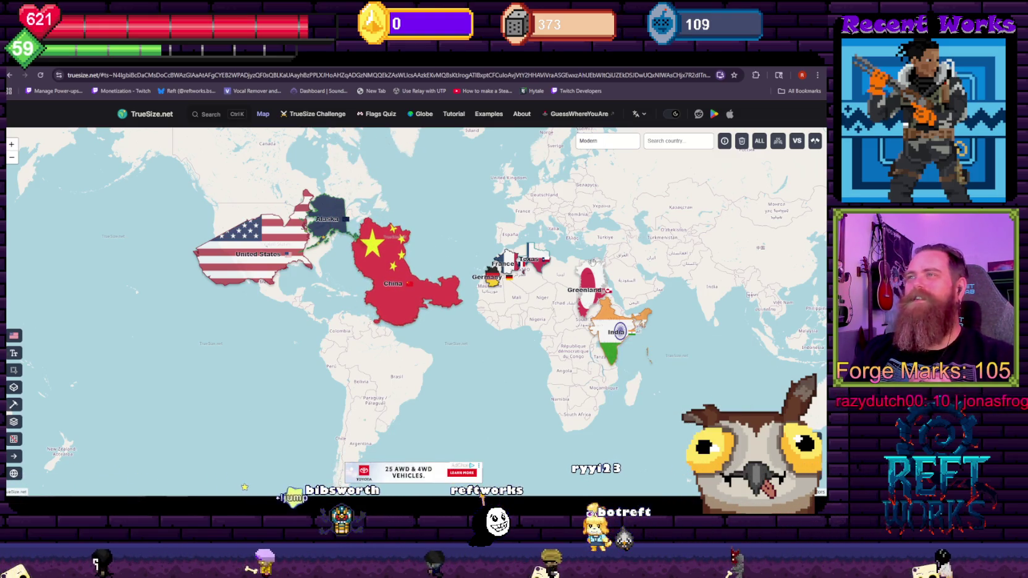
# Lay the Germany outline over the United States and try Texas over France, Spain and Africa
pyautogui.moveTo(501, 286); pyautogui.dragTo(474, 257)
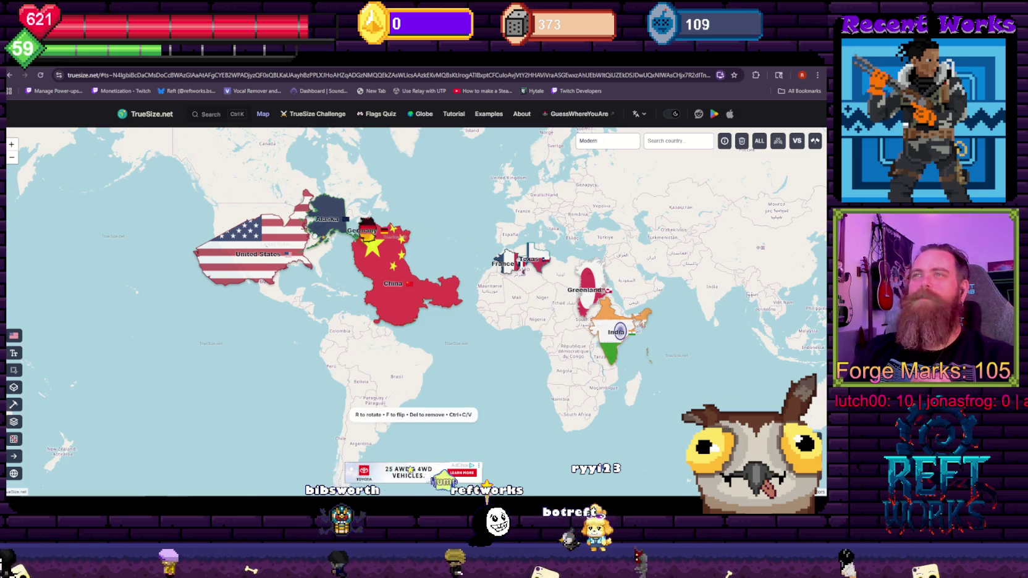
pyautogui.moveTo(368, 227); pyautogui.dragTo(247, 269)
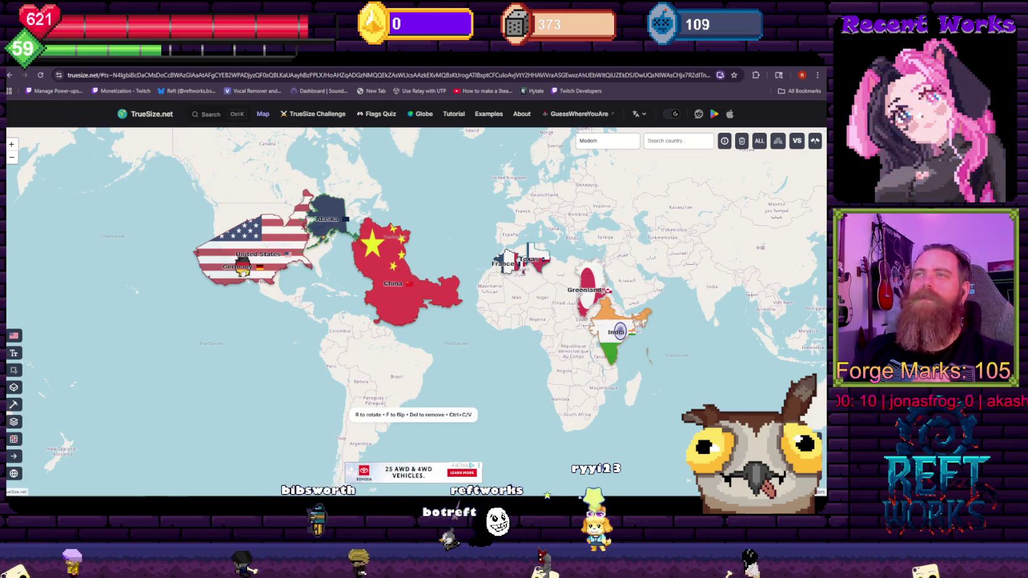
pyautogui.moveTo(532, 259)
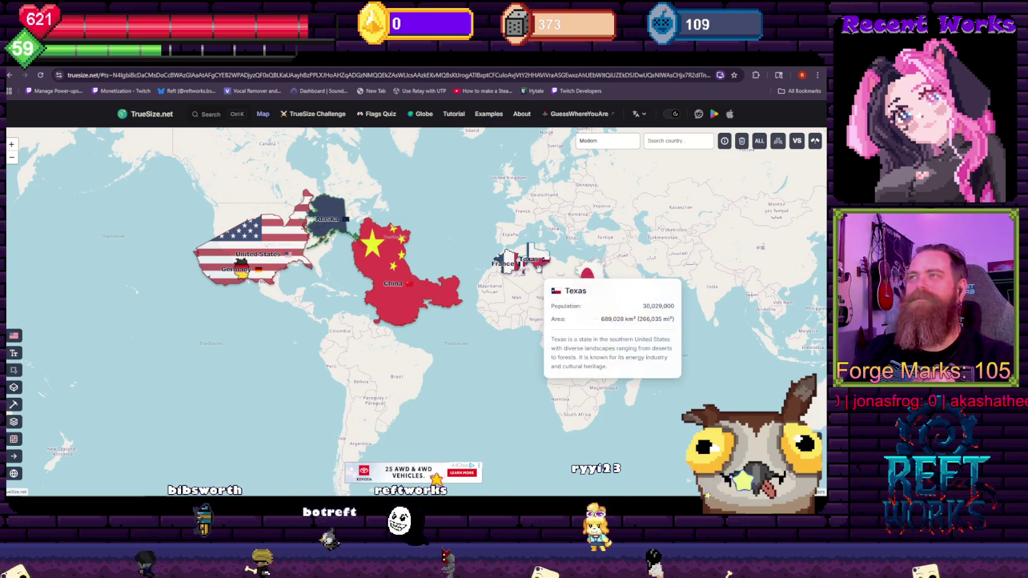
pyautogui.moveTo(538, 266)
pyautogui.mouseDown()
pyautogui.moveTo(476, 265)
pyautogui.moveTo(525, 216)
pyautogui.mouseUp()
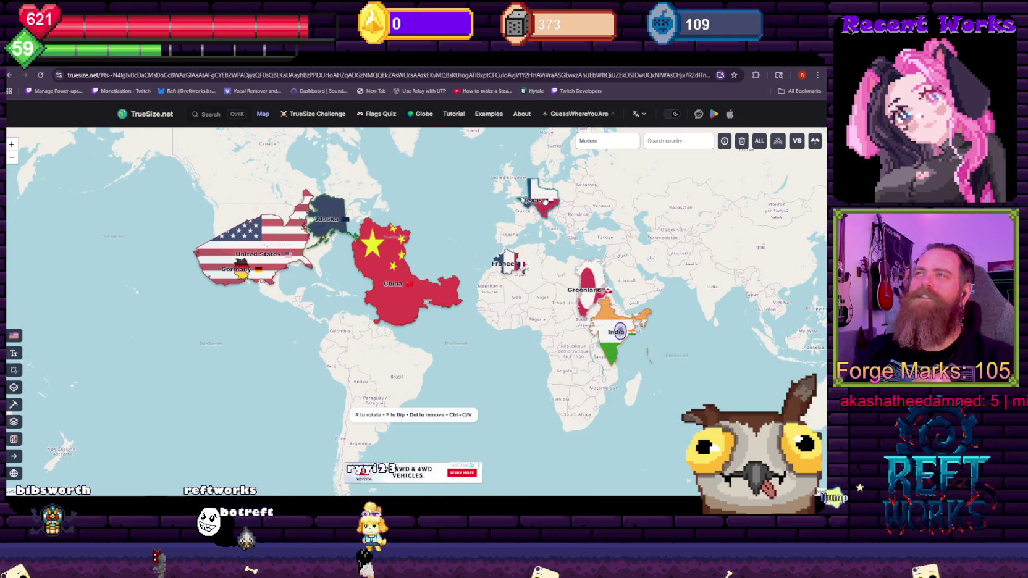
pyautogui.moveTo(530, 211); pyautogui.dragTo(517, 216)
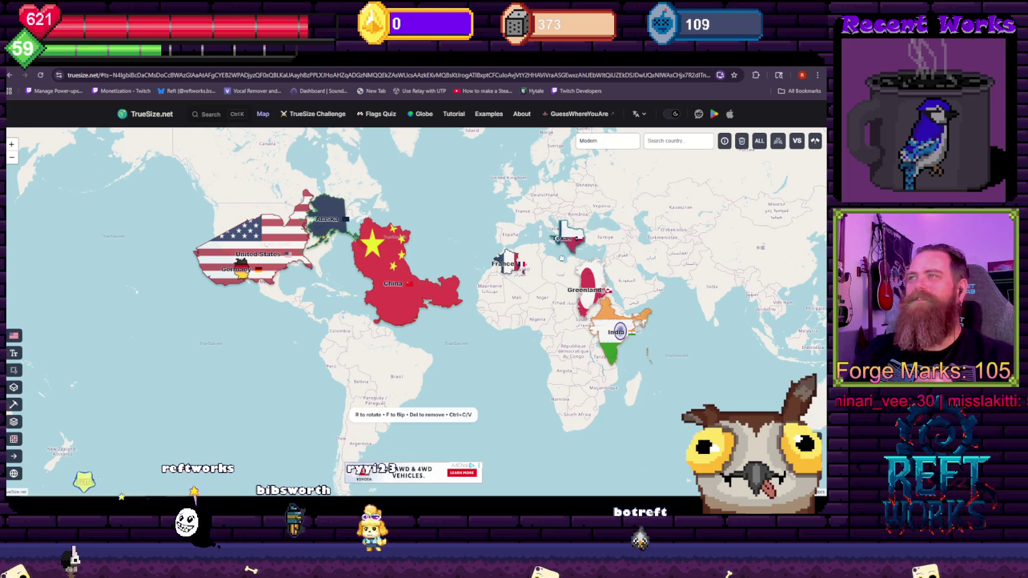
pyautogui.moveTo(528, 271); pyautogui.dragTo(556, 336)
# Settle Texas over Iberia and Morocco, zoom out to the world view, and return to Unity
pyautogui.scroll(3, 547, 296)
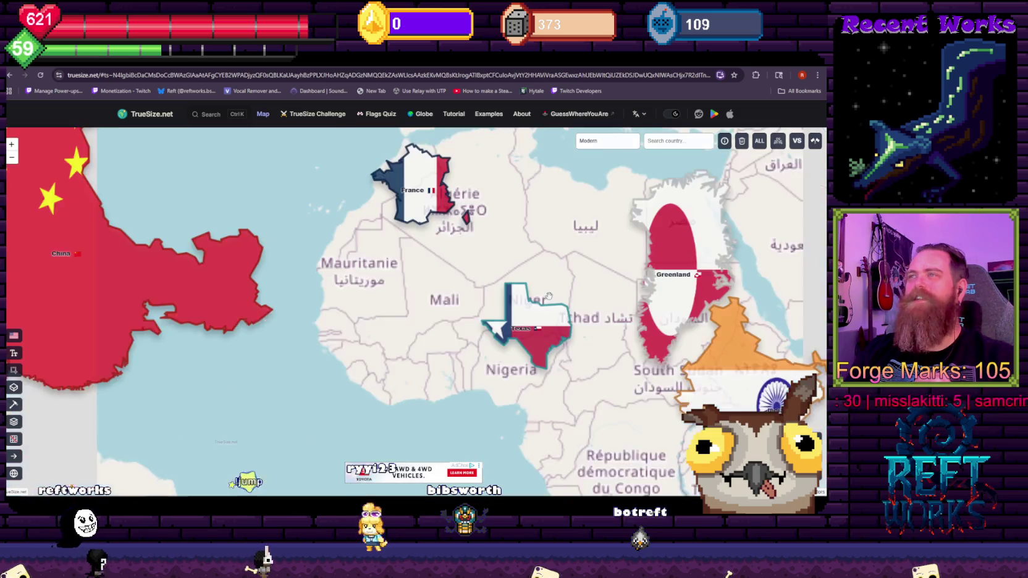
pyautogui.moveTo(546, 289)
pyautogui.mouseDown()
pyautogui.moveTo(317, 281)
pyautogui.moveTo(509, 211)
pyautogui.mouseUp()
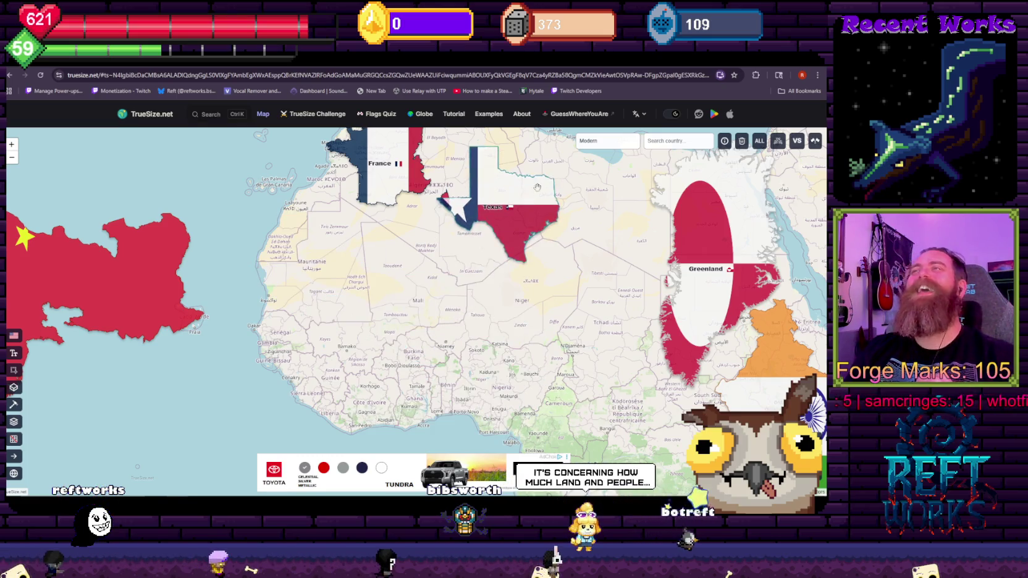
pyautogui.scroll(-3, 522, 262)
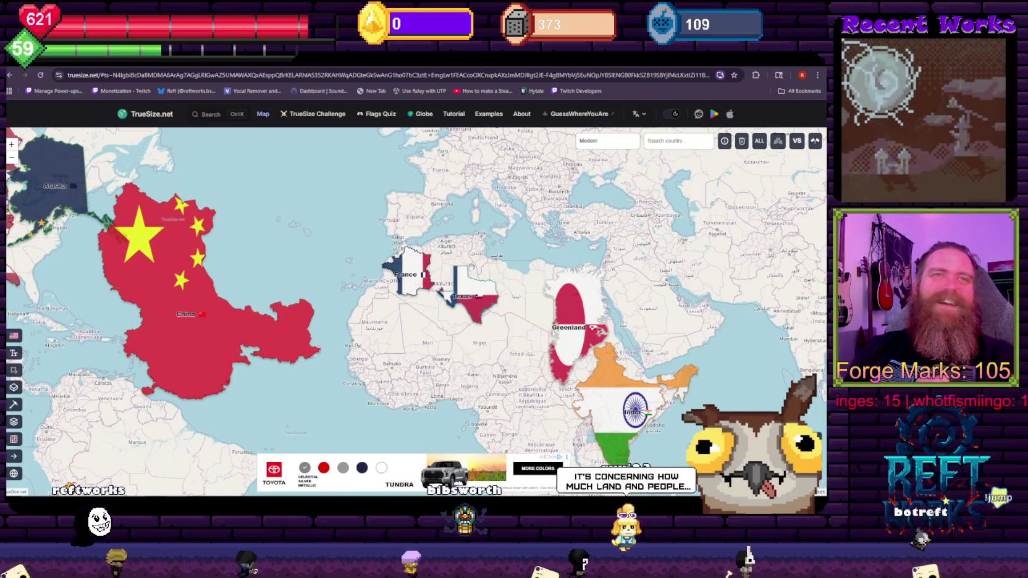
pyautogui.moveTo(470, 291)
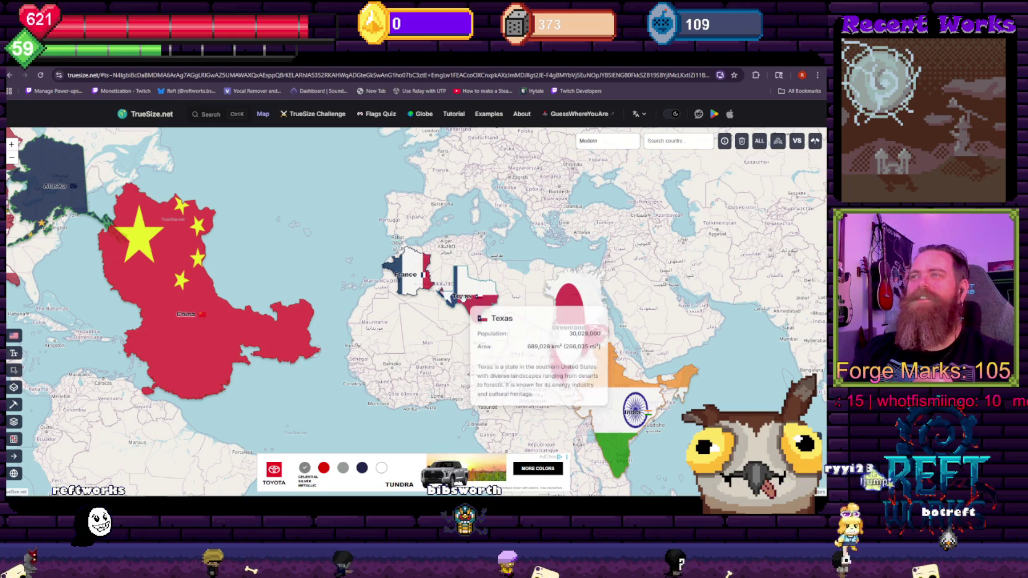
pyautogui.moveTo(470, 290); pyautogui.dragTo(404, 210)
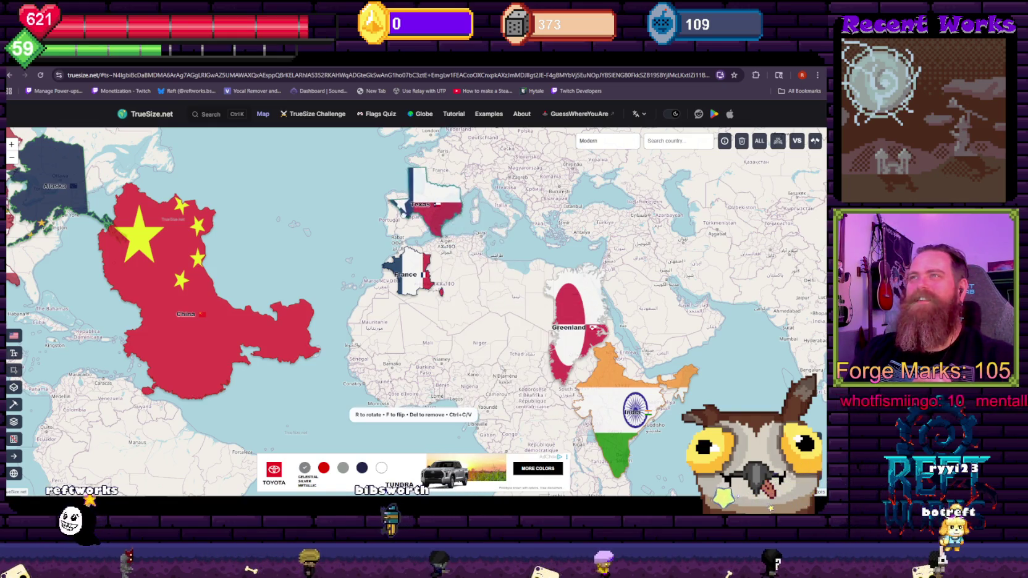
pyautogui.scroll(-3, 250, 227)
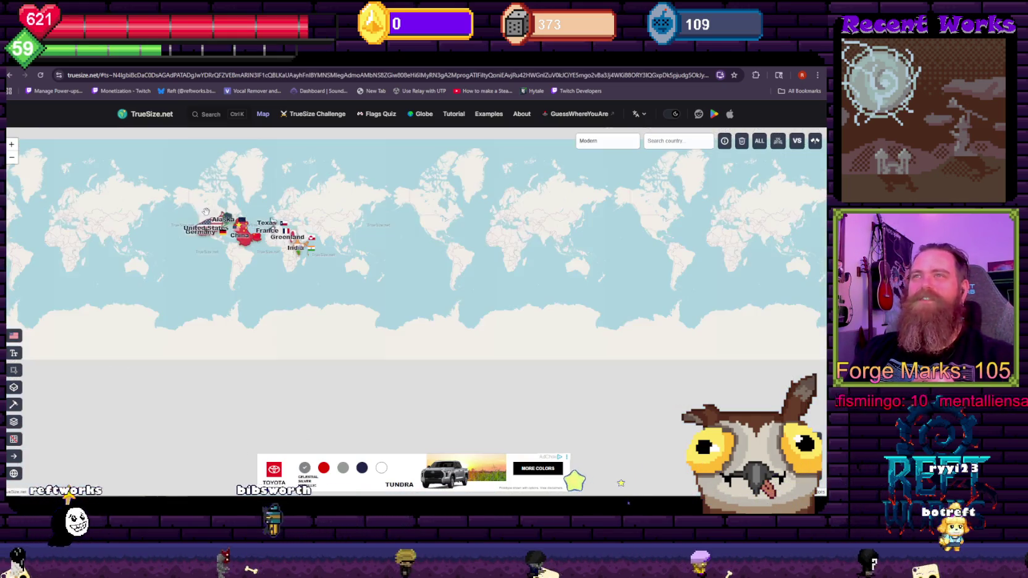
pyautogui.moveTo(343, 255); pyautogui.dragTo(405, 322)
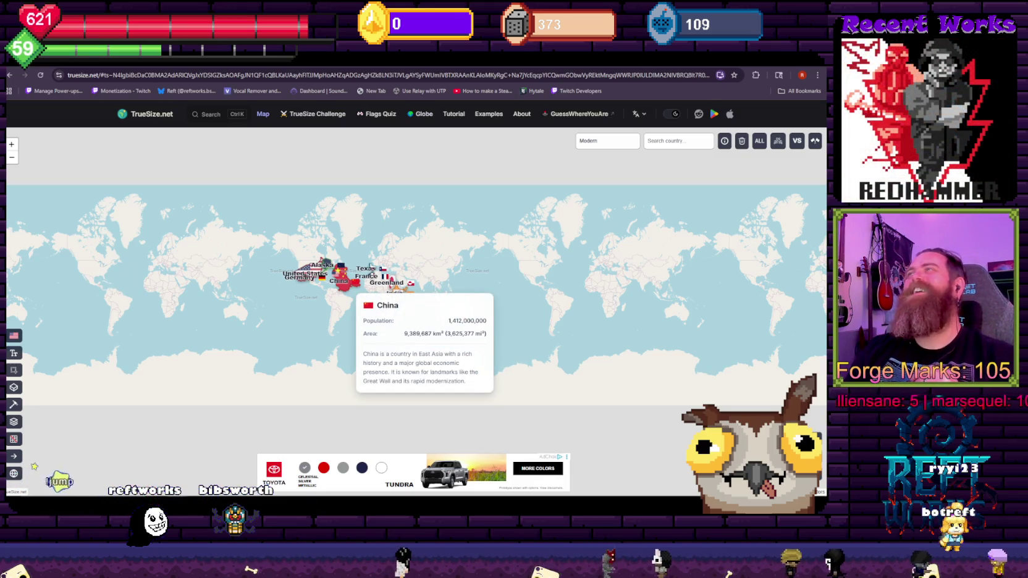
pyautogui.hotkey('alt', 'Tab')
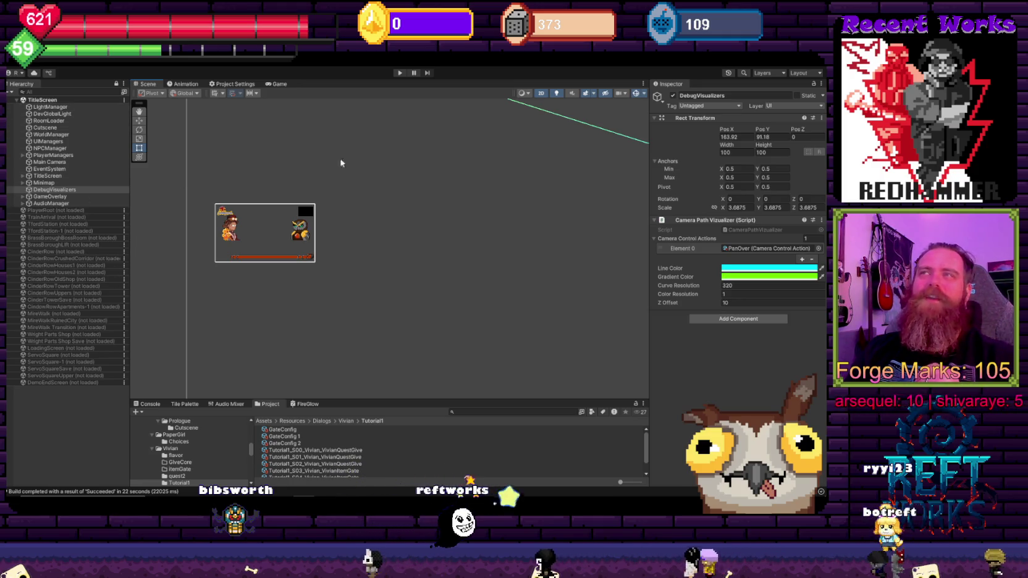
# Search the Project panel and select the PlayerCurrentMostStable5 prefab
pyautogui.click(471, 412)
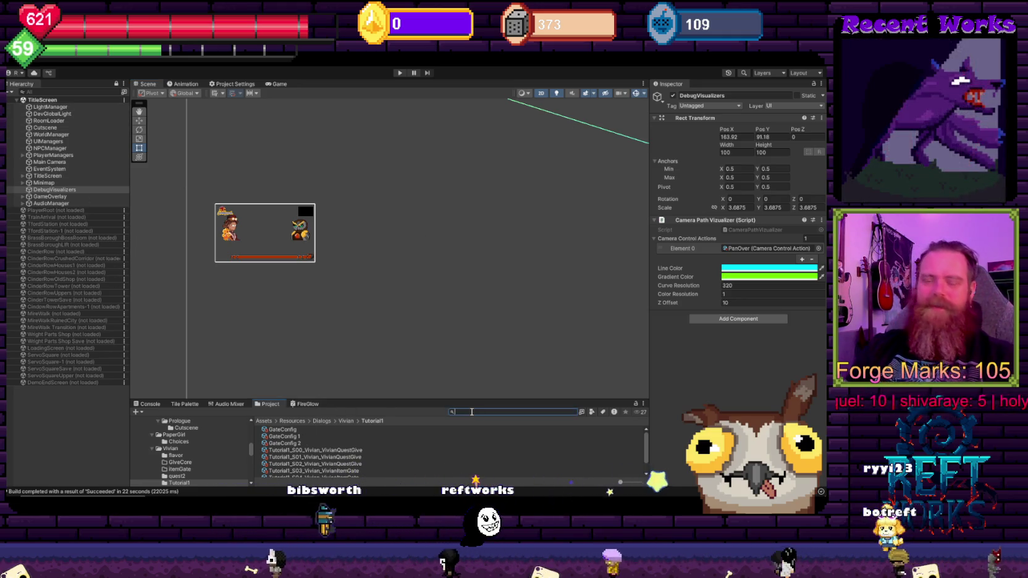
pyautogui.write('tab')
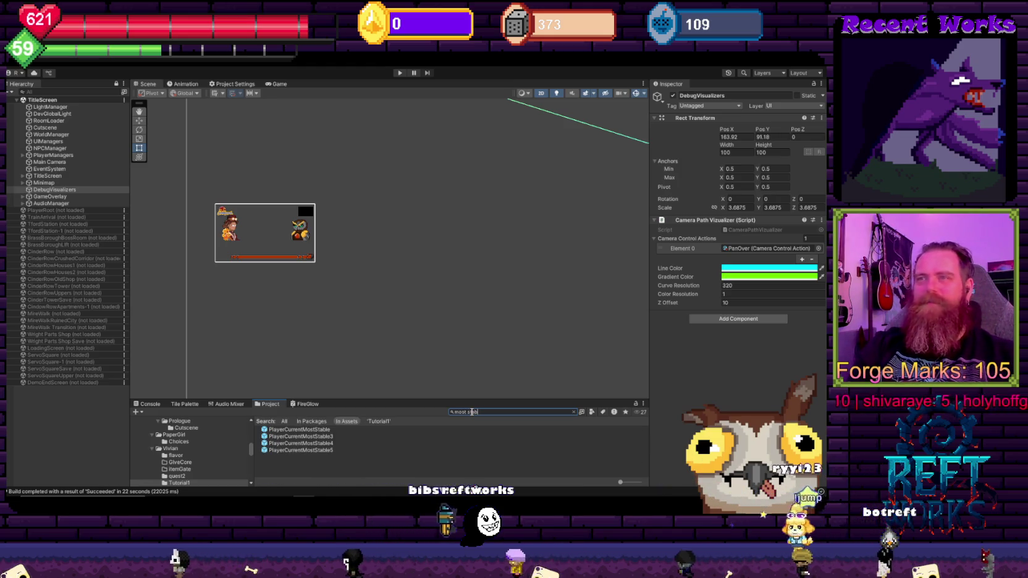
pyautogui.click(309, 450)
# Untick Invincible in the prefab's Stats Manager in the Inspector
pyautogui.scroll(-3, 741, 278)
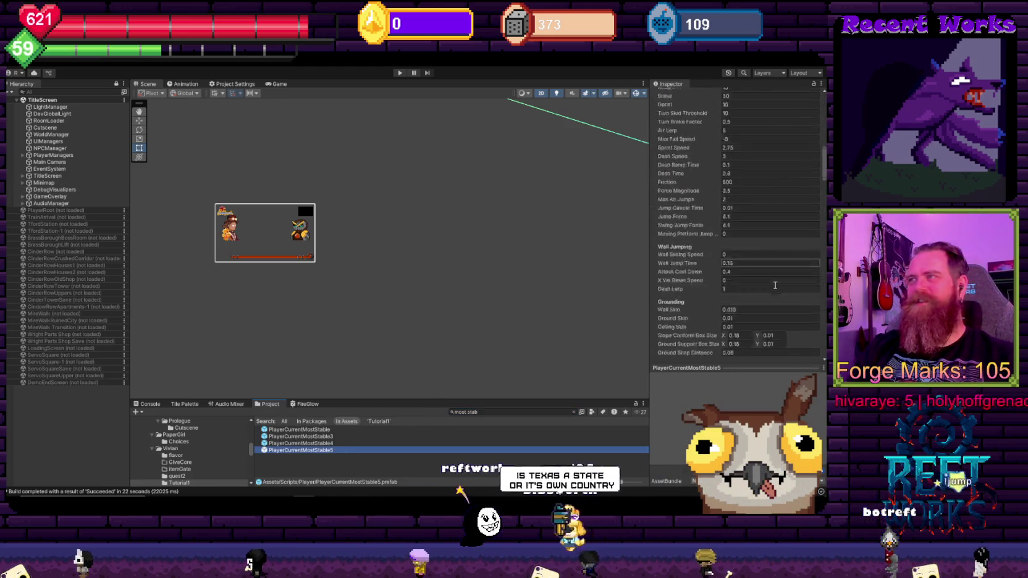
pyautogui.scroll(-3, 741, 281)
pyautogui.scroll(-3, 743, 283)
pyautogui.scroll(-5, 742, 285)
pyautogui.scroll(-5, 732, 288)
pyautogui.scroll(-5, 723, 290)
pyautogui.scroll(-5, 714, 293)
pyautogui.scroll(5, 711, 291)
pyautogui.scroll(5, 713, 287)
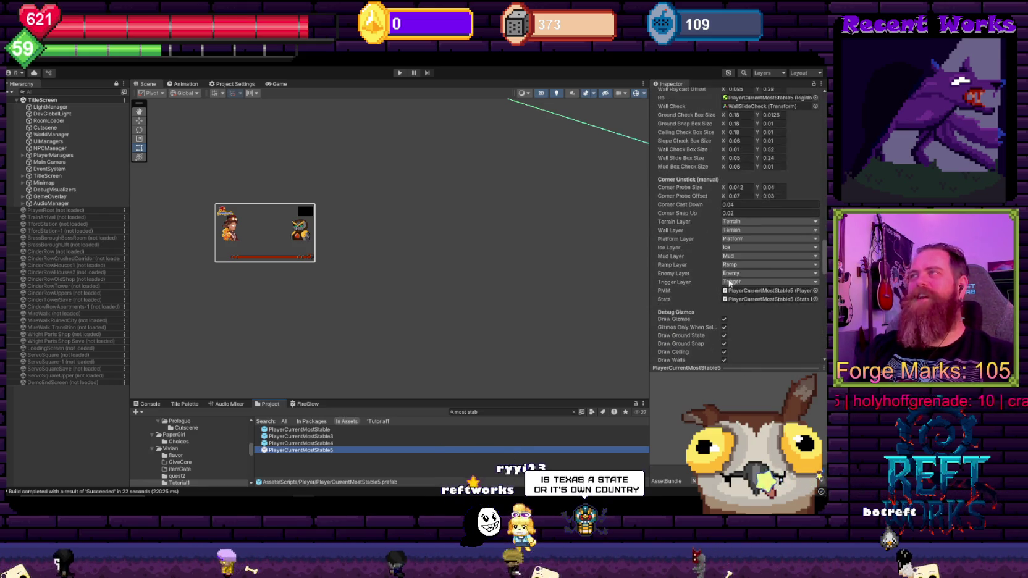
pyautogui.scroll(5, 715, 283)
pyautogui.scroll(5, 717, 276)
pyautogui.scroll(5, 720, 278)
pyautogui.scroll(5, 723, 282)
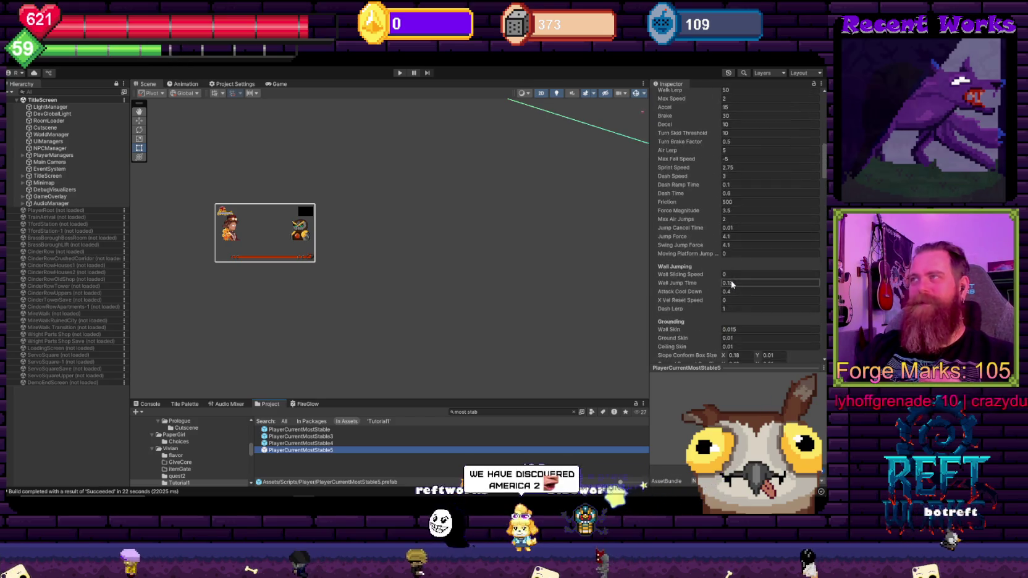
pyautogui.scroll(5, 727, 284)
pyautogui.scroll(5, 730, 287)
pyautogui.scroll(-5, 731, 288)
pyautogui.scroll(-5, 730, 288)
pyautogui.scroll(-5, 729, 289)
pyautogui.click(724, 290)
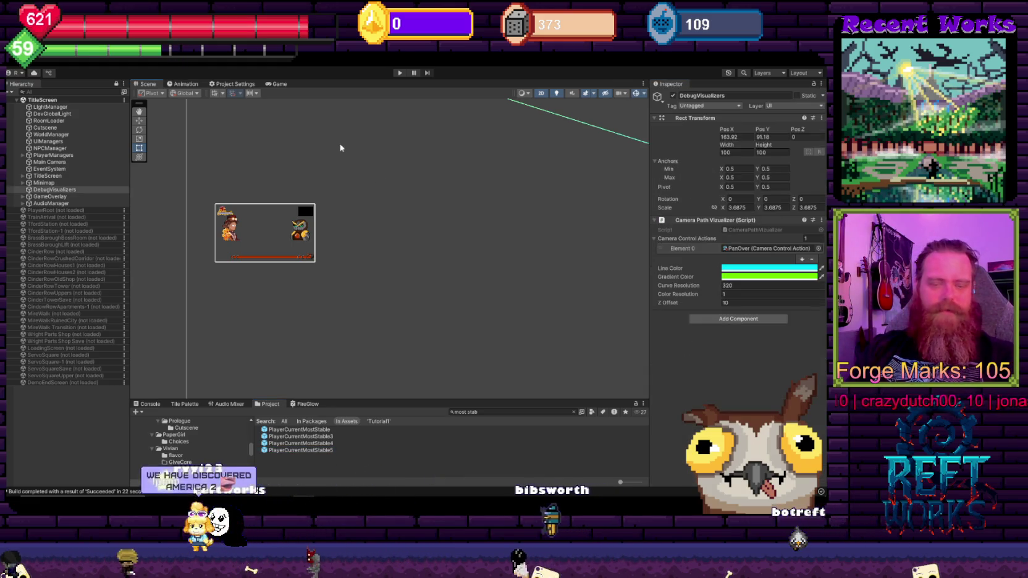
pyautogui.click(11, 69)
# Build the game for Windows from Build Settings into the Cogforged PTB1 folder
pyautogui.click(64, 169)
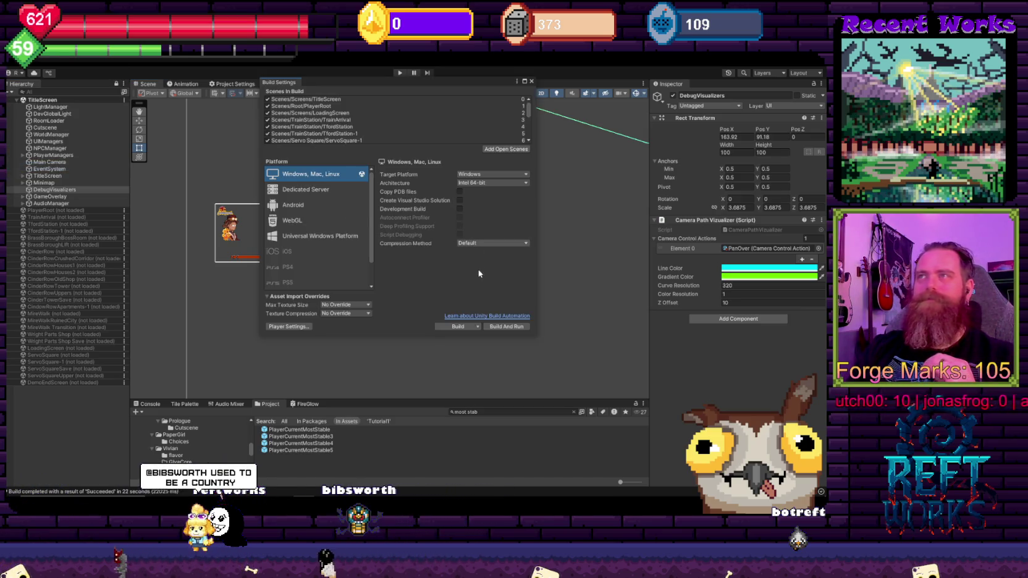
pyautogui.click(457, 328)
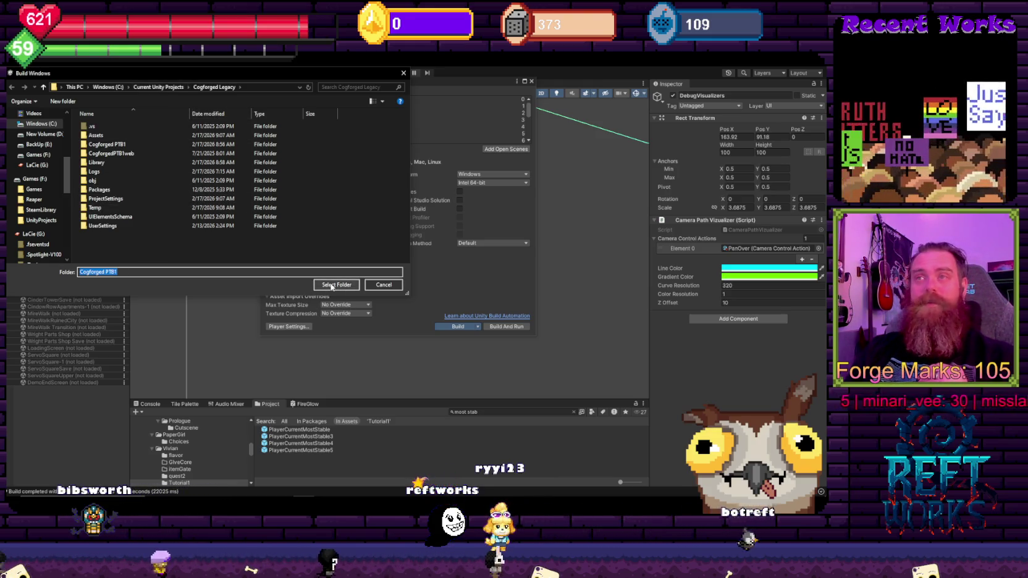
pyautogui.click(332, 286)
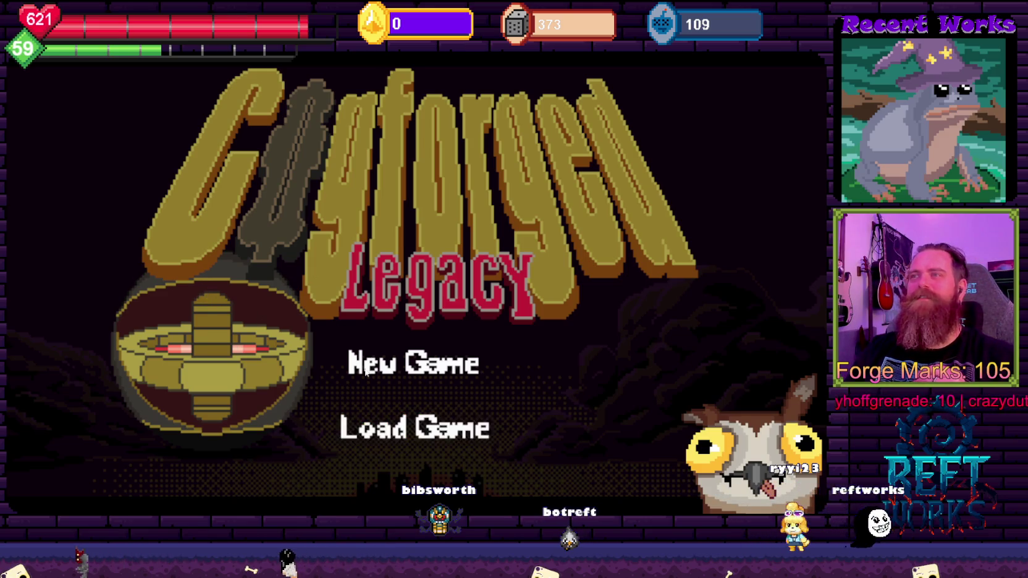
# Load the saved game, test walking and jumping, then Exit Game from the System menu
pyautogui.click(455, 416)
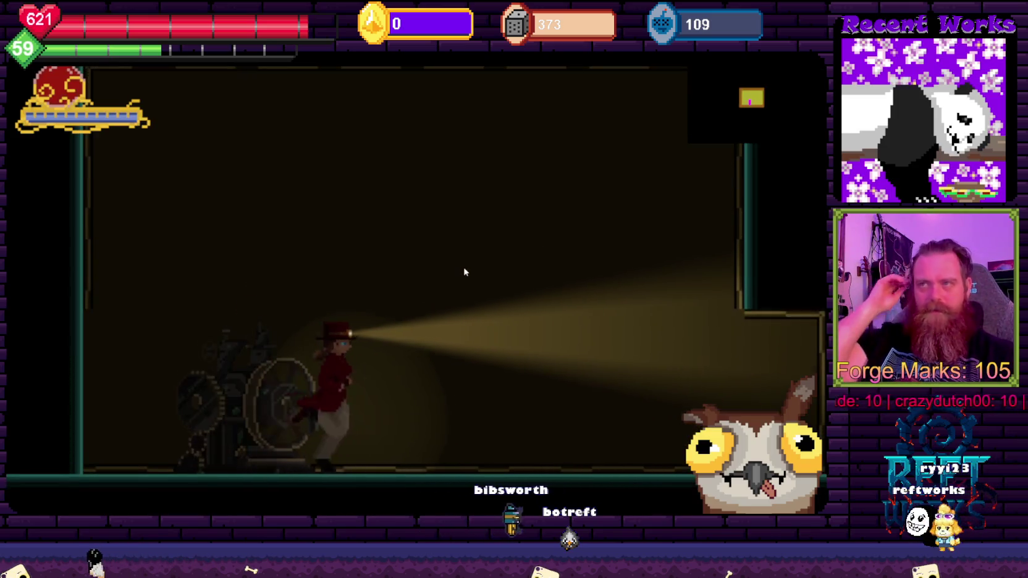
pyautogui.press('Right')
pyautogui.press('Right')
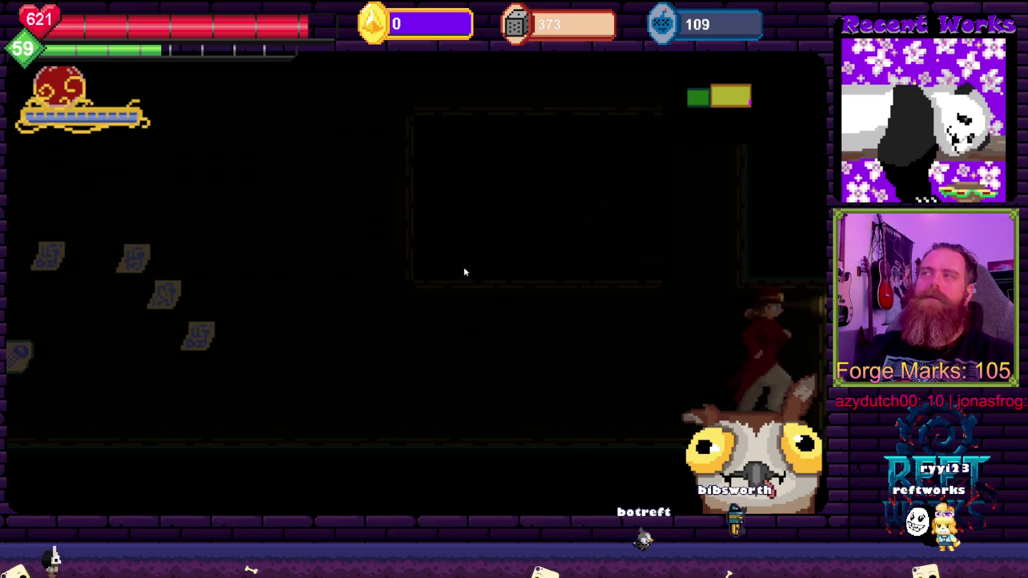
pyautogui.press('Left')
pyautogui.press('space')
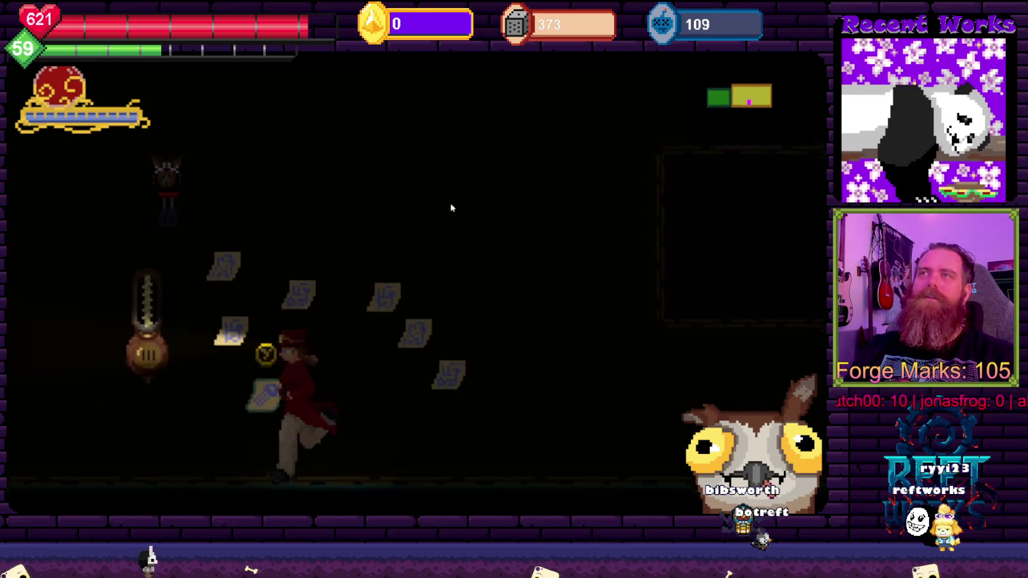
pyautogui.press('Escape')
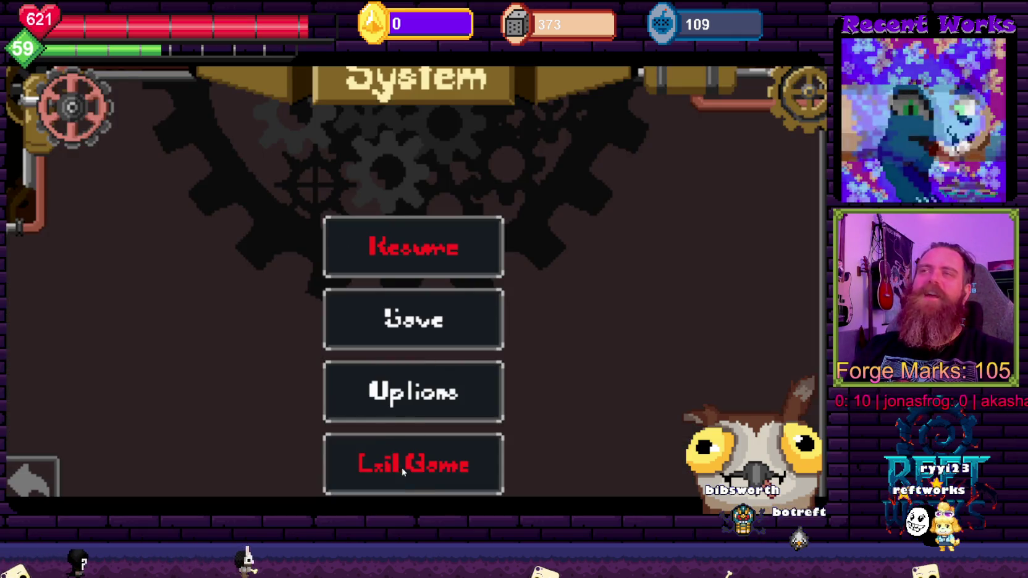
pyautogui.click(390, 464)
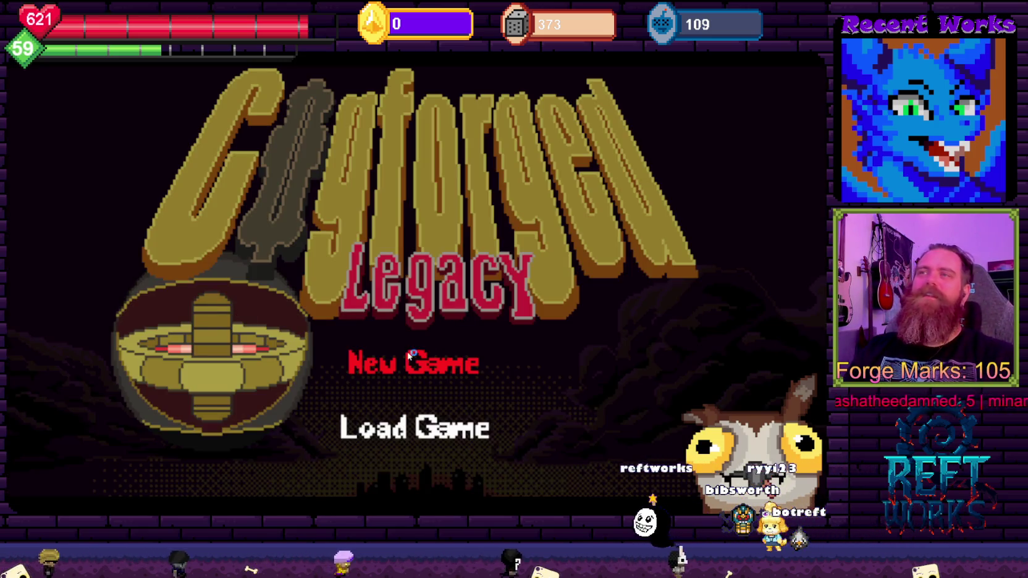
# Start a New Game and advance Evelyn's opening cutscene dialogue
pyautogui.click(396, 361)
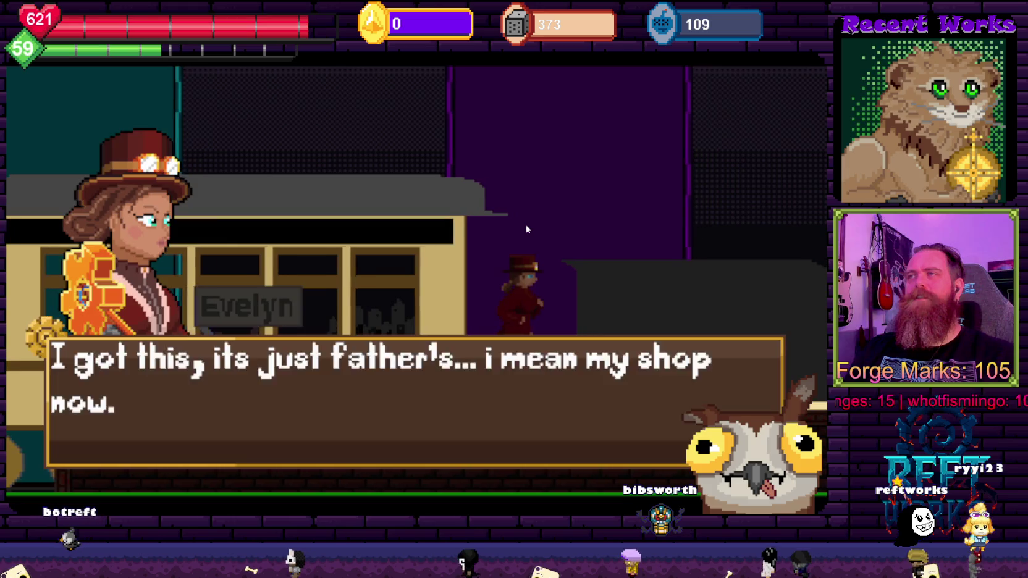
pyautogui.press('space')
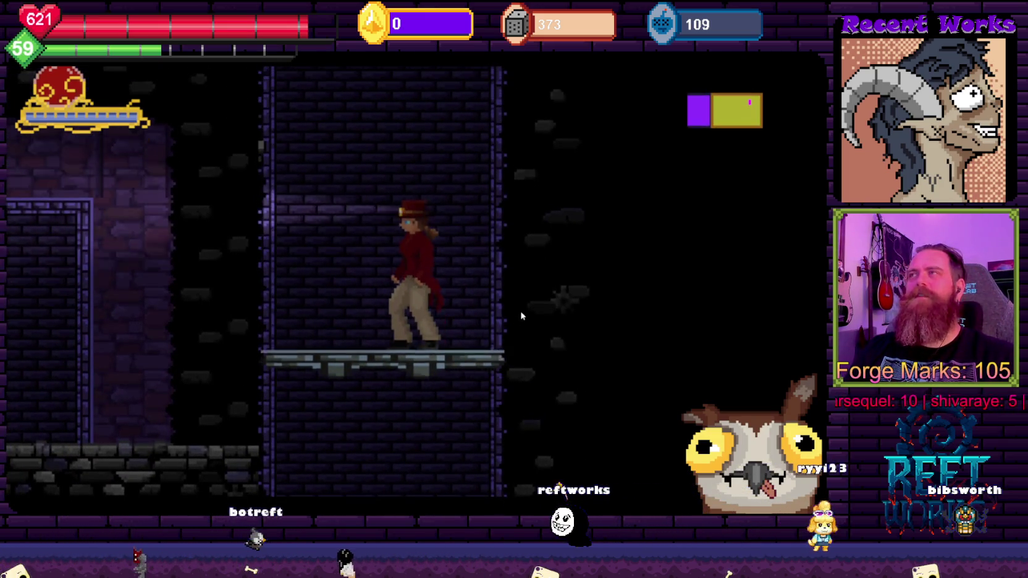
# Jump onto the left ledge, collect the key and dismiss its pickup message
pyautogui.press('Left')
pyautogui.press('space')
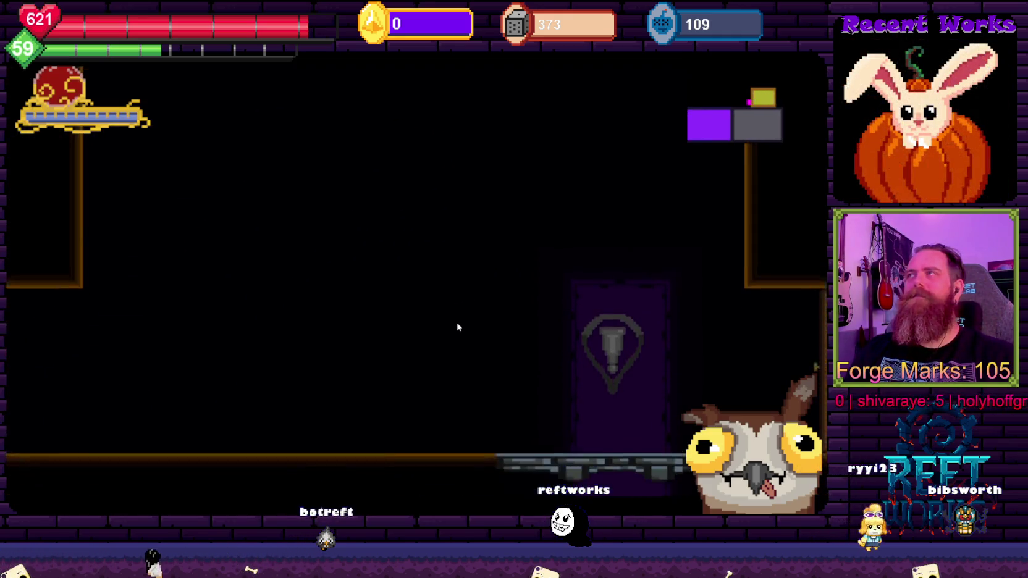
pyautogui.press('Left')
pyautogui.press('space')
pyautogui.press('Right')
pyautogui.press('space')
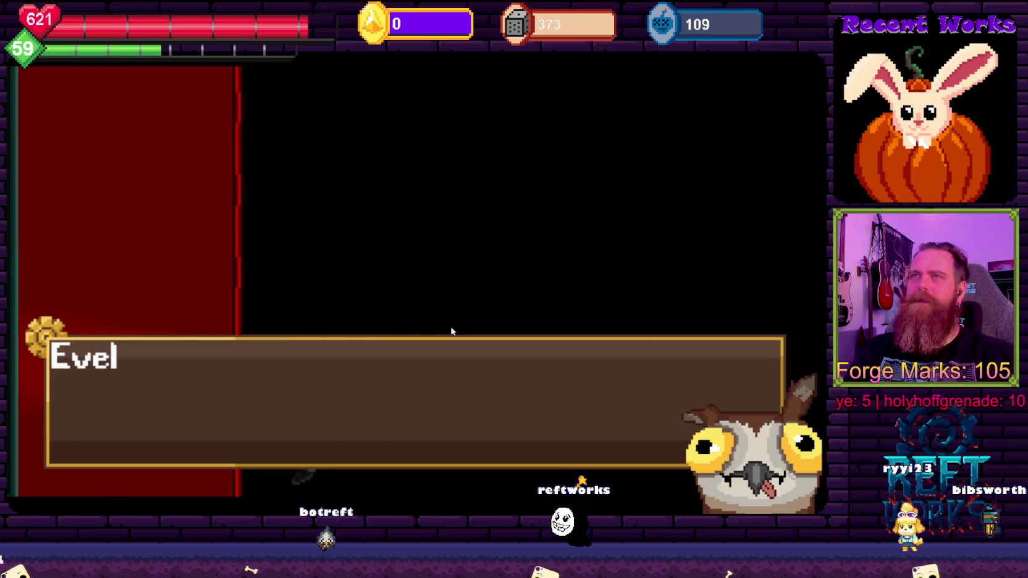
pyautogui.press('Return')
pyautogui.press('Left')
# Run left into the cave room and climb up into the lit area above
pyautogui.press('space')
pyautogui.press('Left')
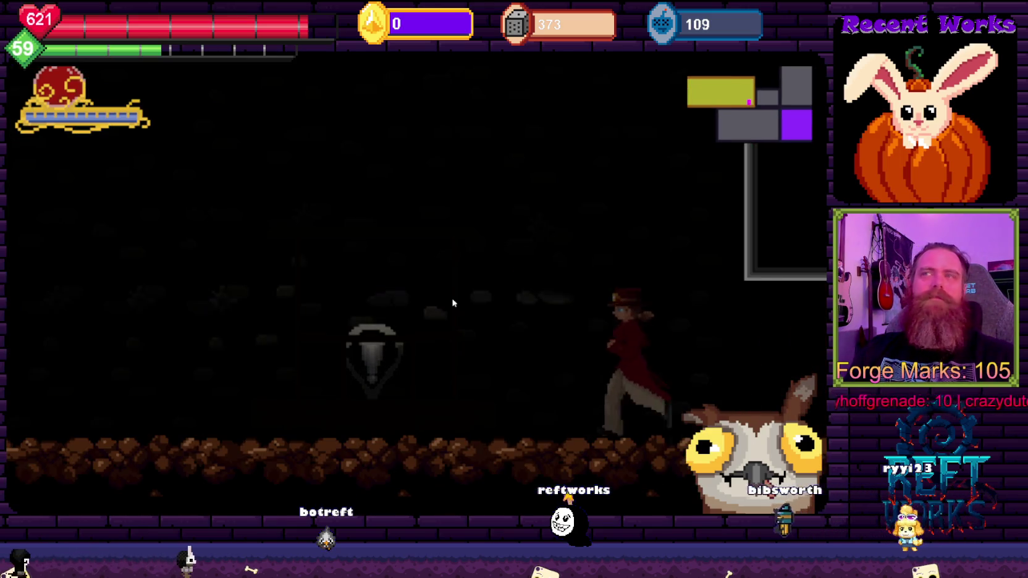
pyautogui.press('space')
pyautogui.press('space')
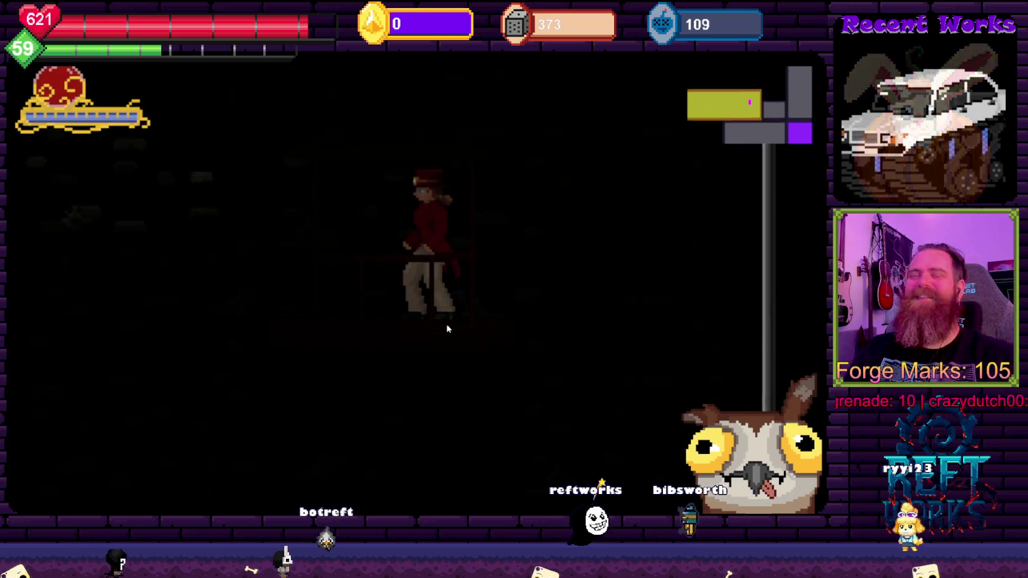
pyautogui.press('space')
pyautogui.press('Left')
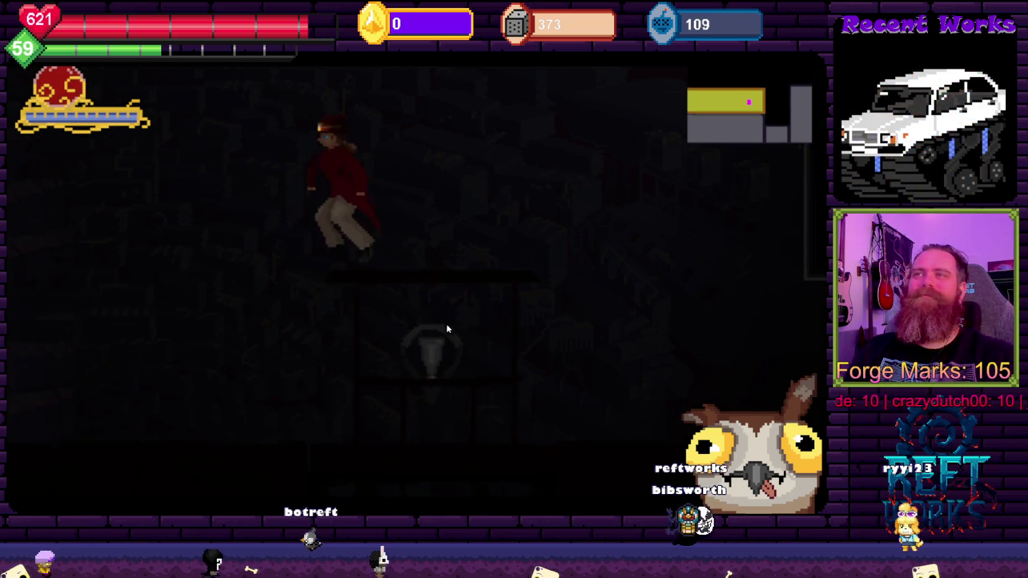
pyautogui.press('Right')
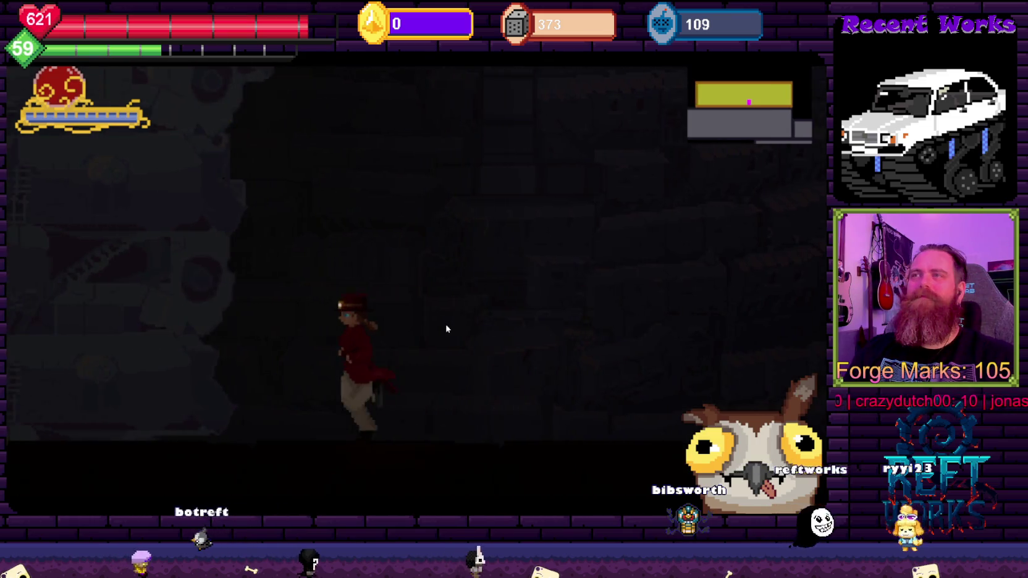
pyautogui.press('Right')
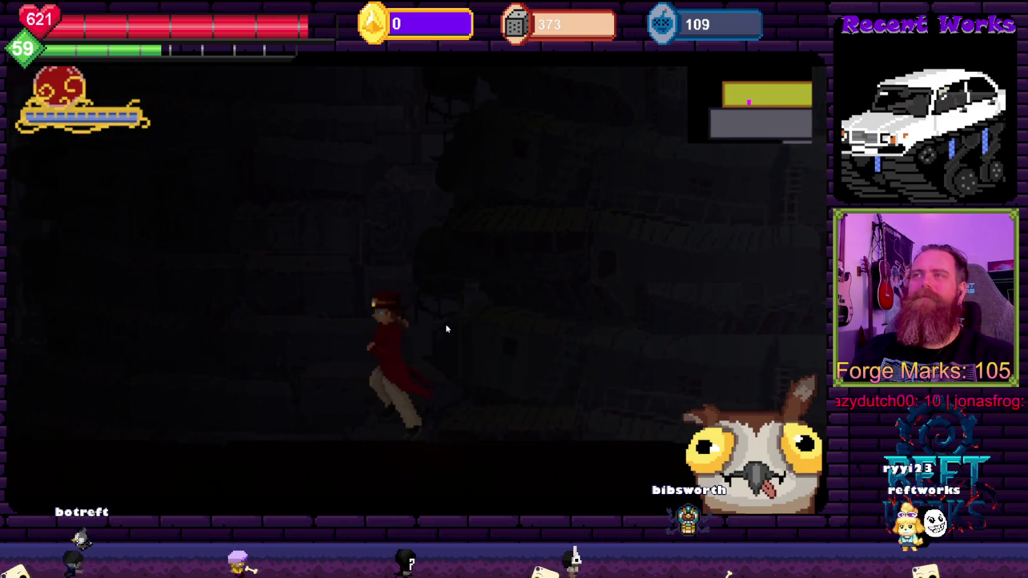
# Walk left into the machine room and save the game at the machine
pyautogui.press('Left')
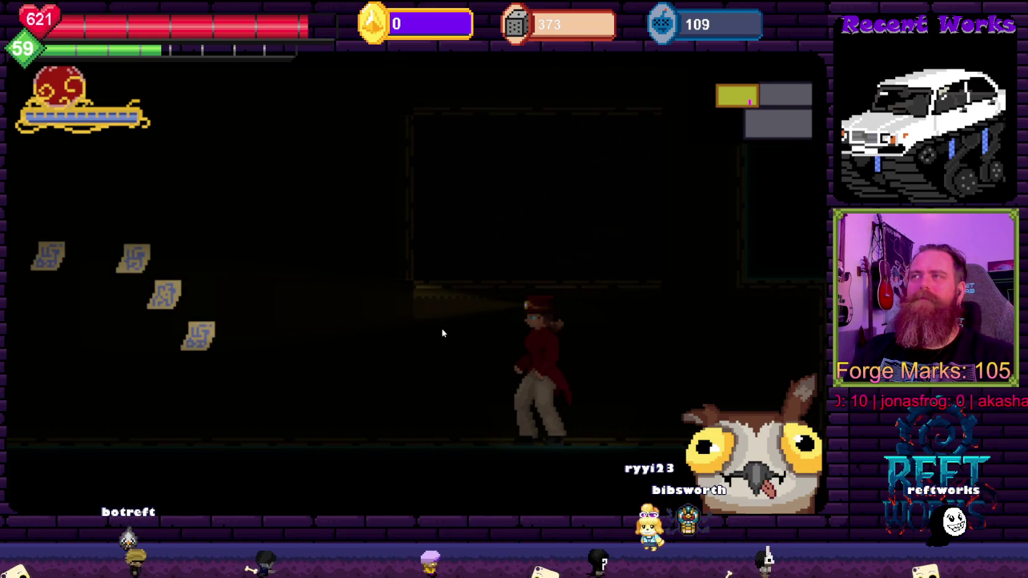
pyautogui.press('Left')
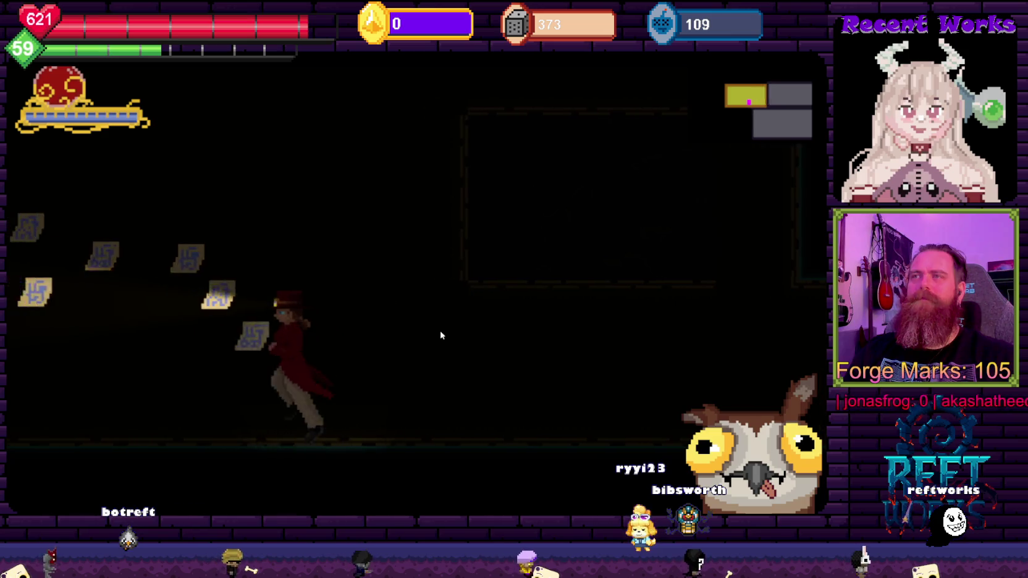
pyautogui.press('Left')
pyautogui.press('Left')
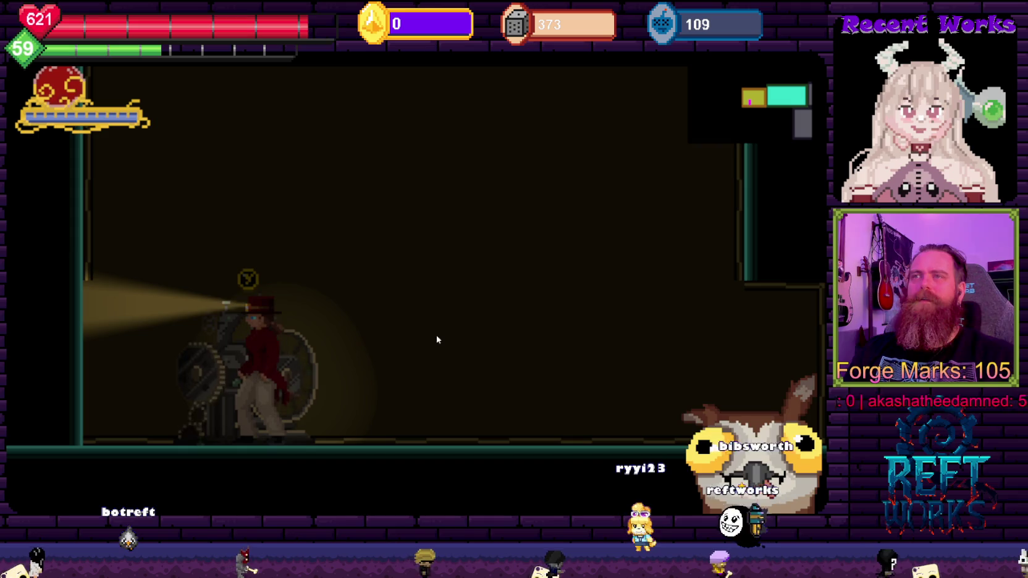
pyautogui.press('Right')
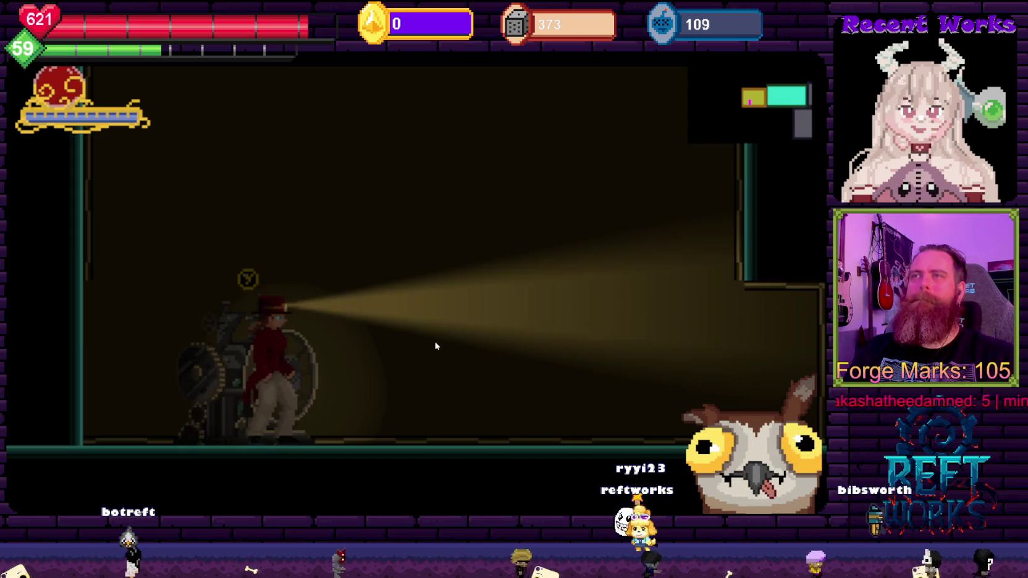
pyautogui.press('y')
# Run right into the next dark room and dismiss the danger warning
pyautogui.press('Right')
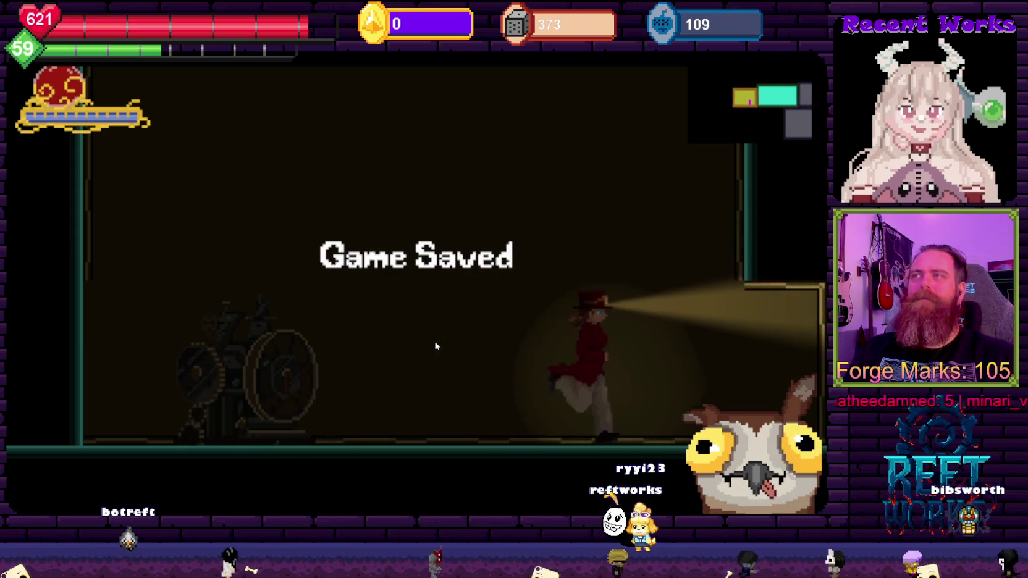
pyautogui.press('Right')
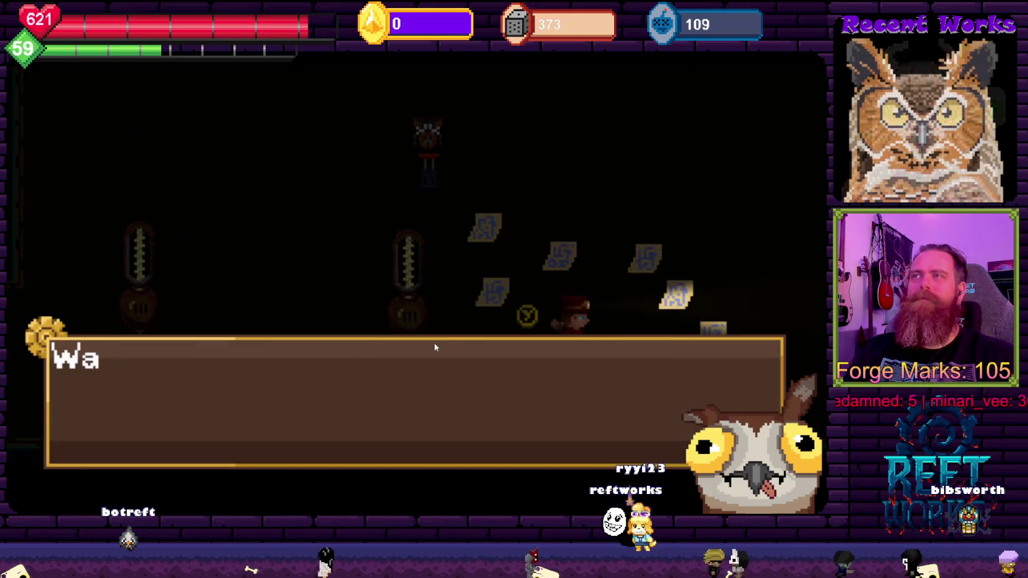
pyautogui.press('y')
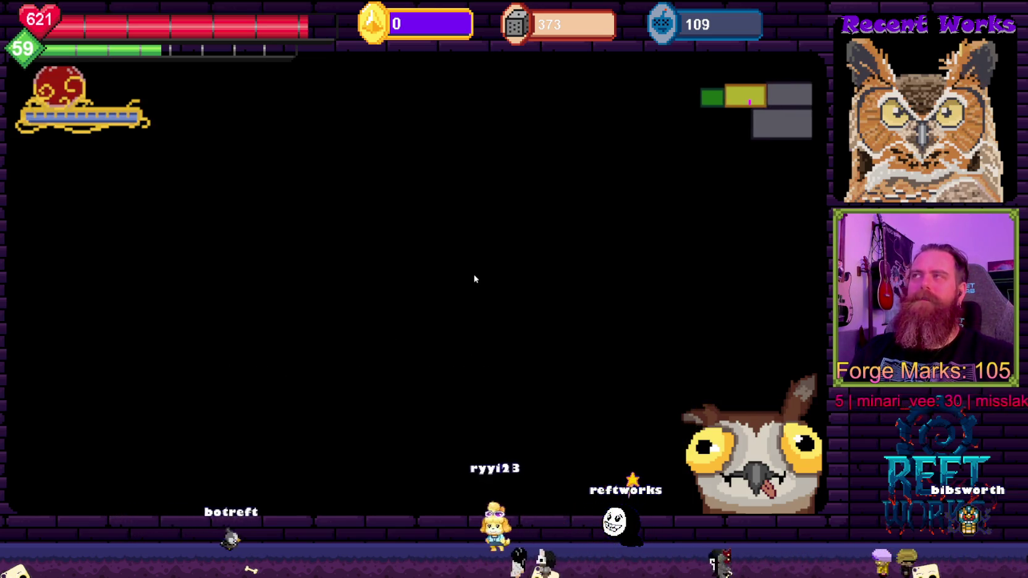
# Run left into Gyzmo's room, talk through the conversation, then run right
pyautogui.press('Left')
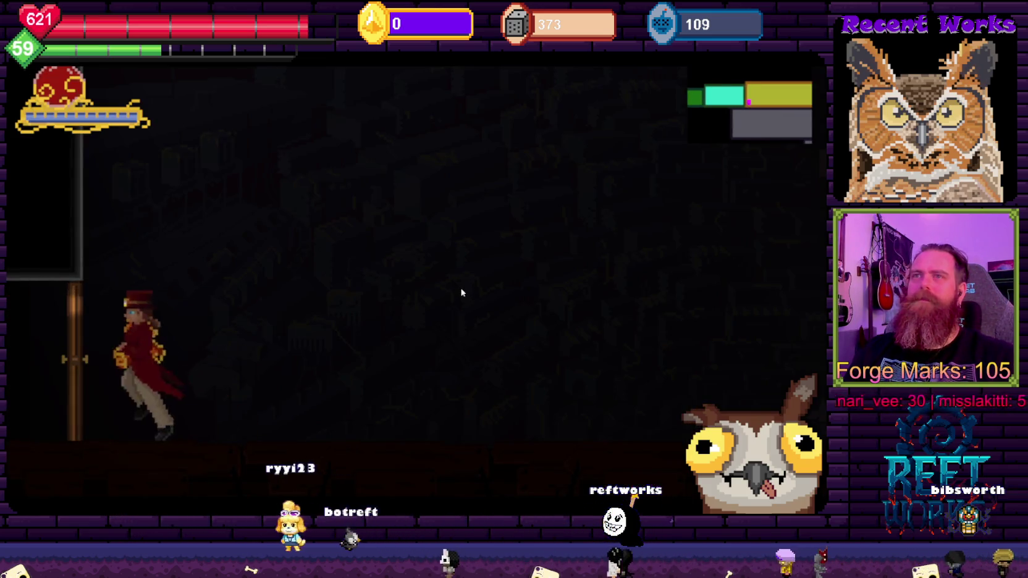
pyautogui.press('Left')
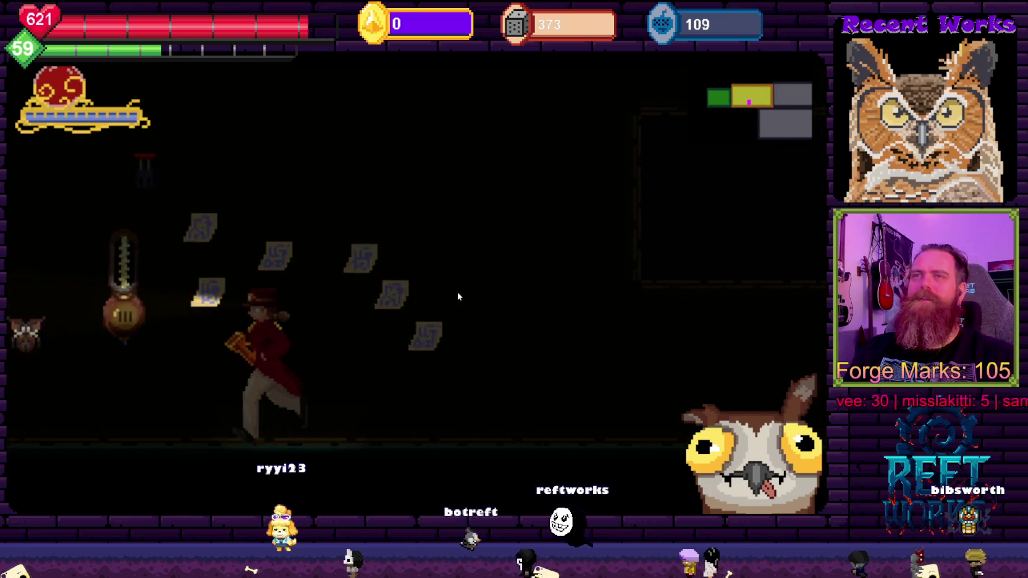
pyautogui.press('space')
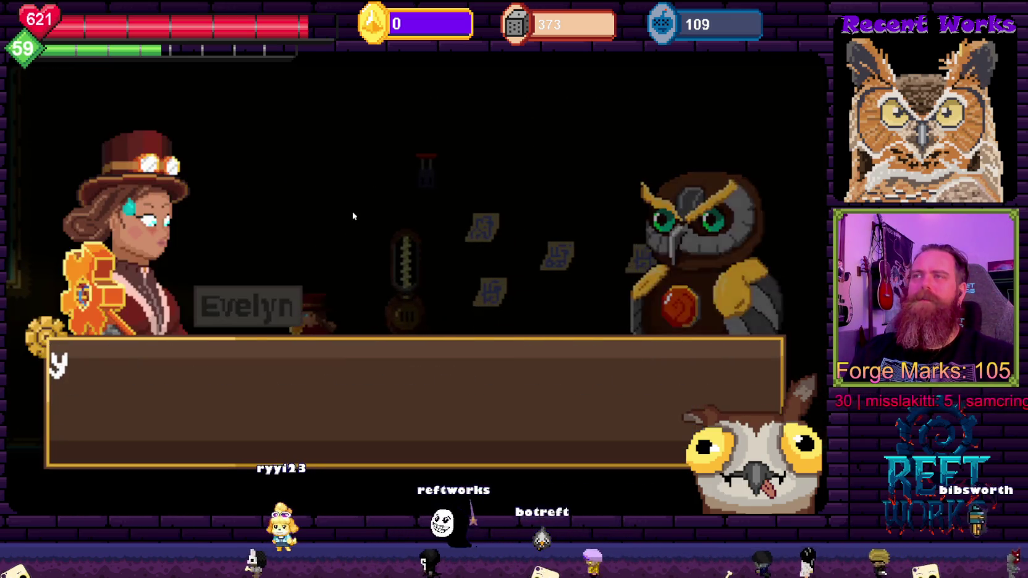
pyautogui.press('space')
pyautogui.press('space')
pyautogui.press('space')
pyautogui.press('space')
pyautogui.press('Right')
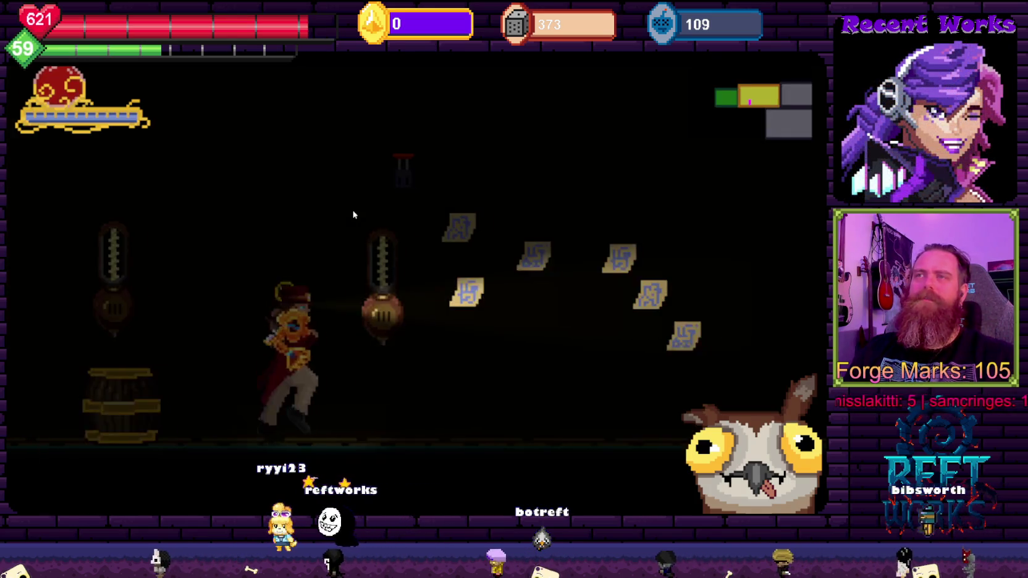
pyautogui.press('Right')
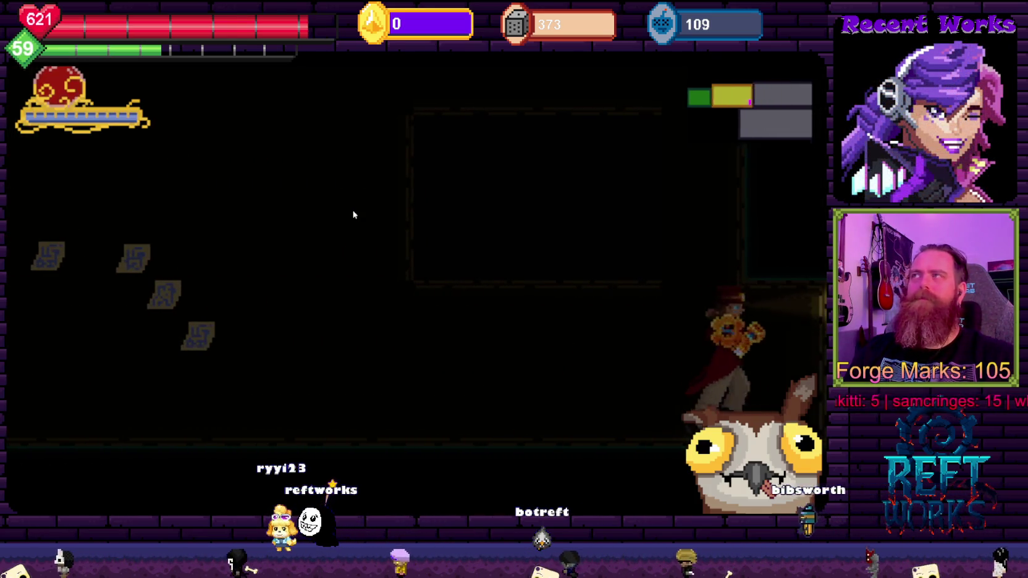
# Explore the dark room: drop down, swing the anchor weapon, dash and jump
pyautogui.press('Left')
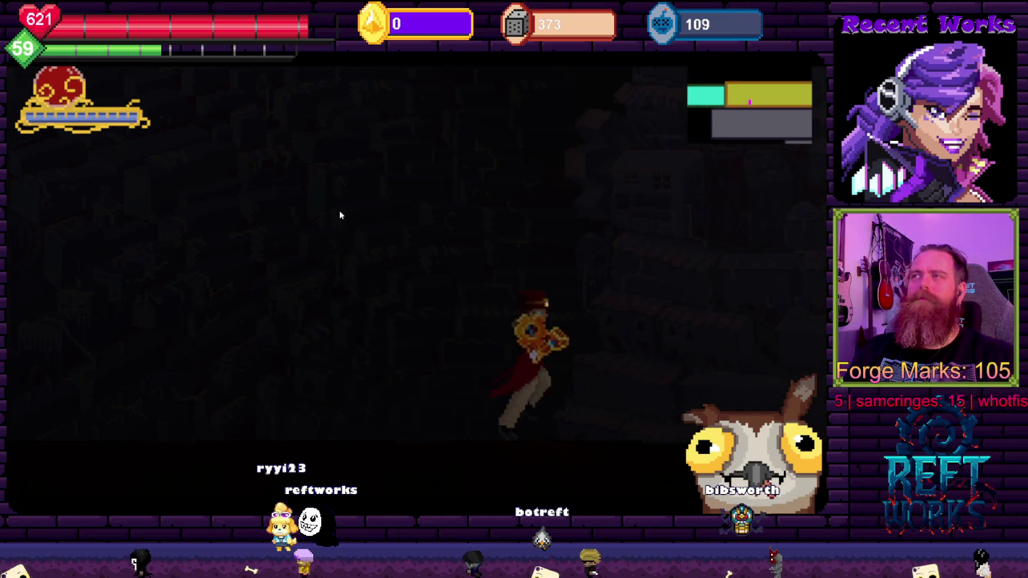
pyautogui.press('Left')
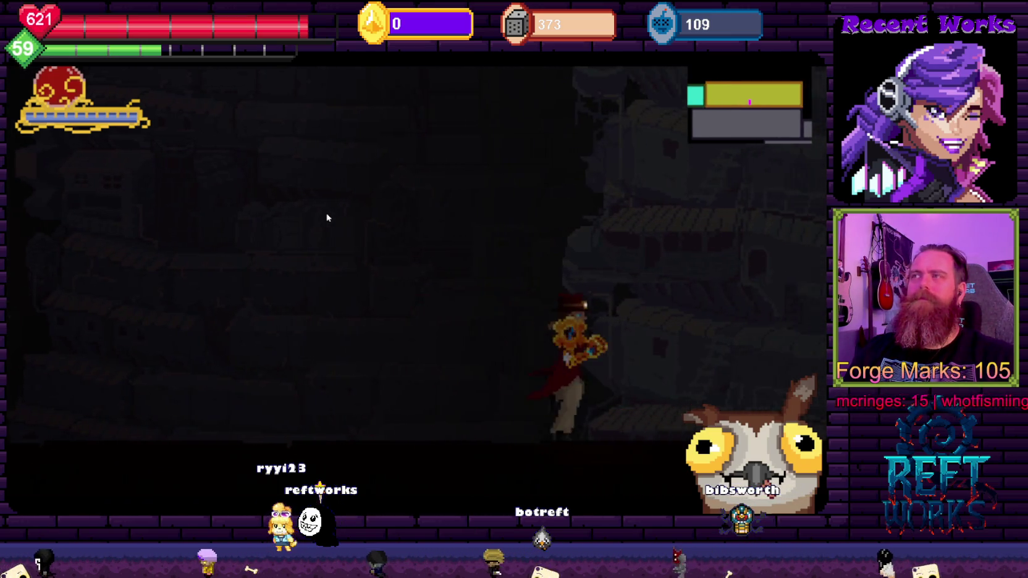
pyautogui.press('Left')
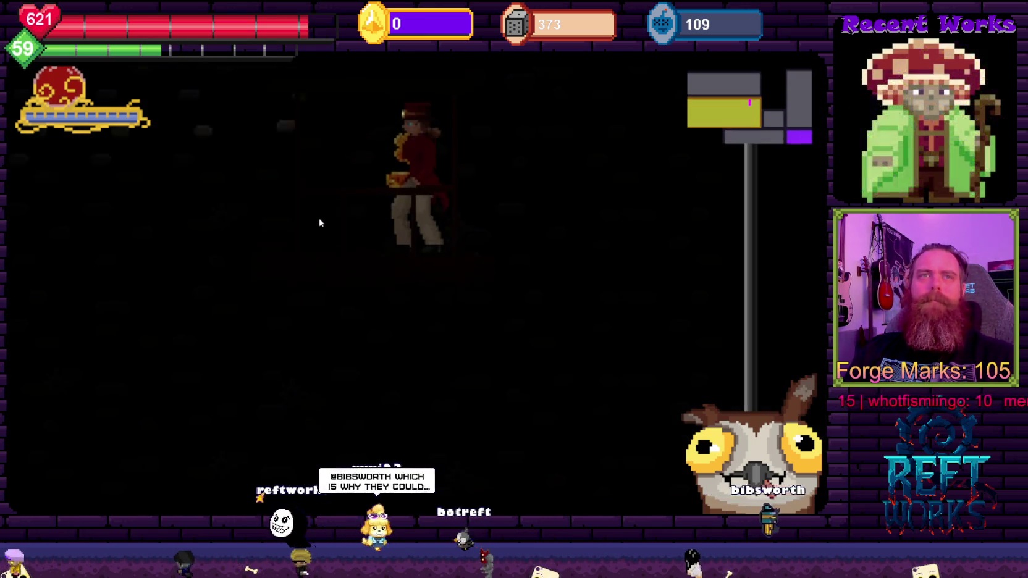
pyautogui.press('x')
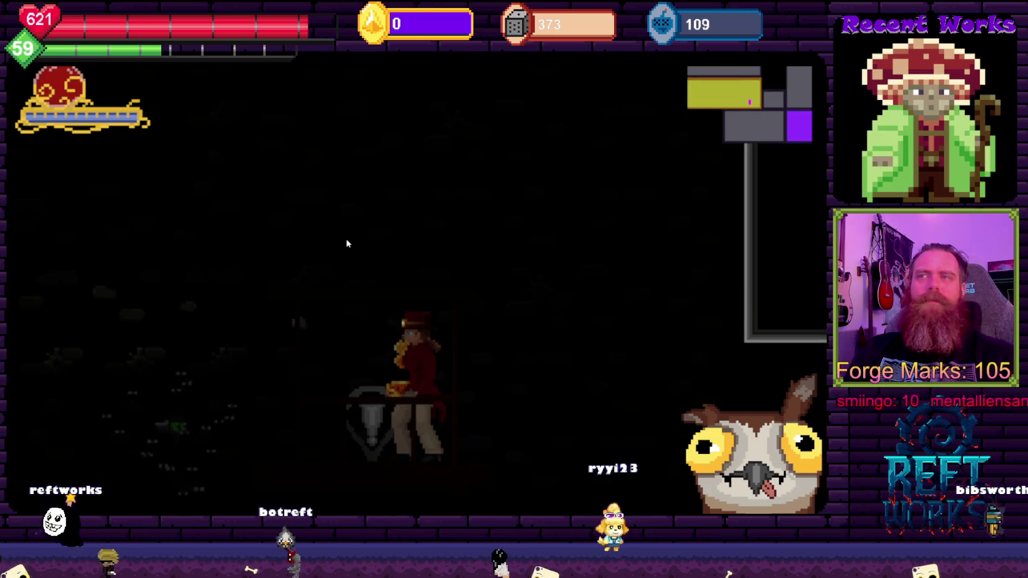
pyautogui.press('Right')
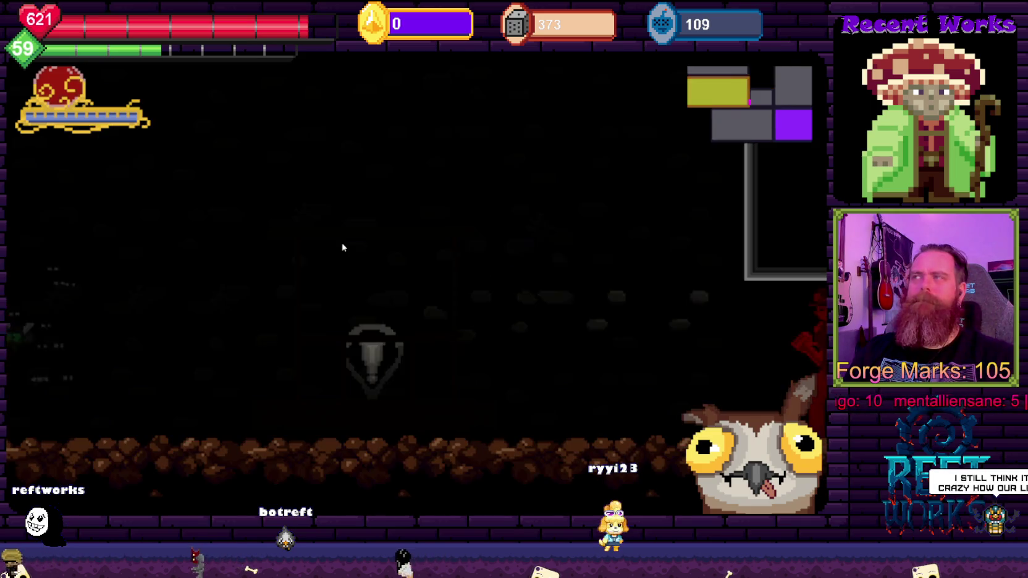
pyautogui.press('Left')
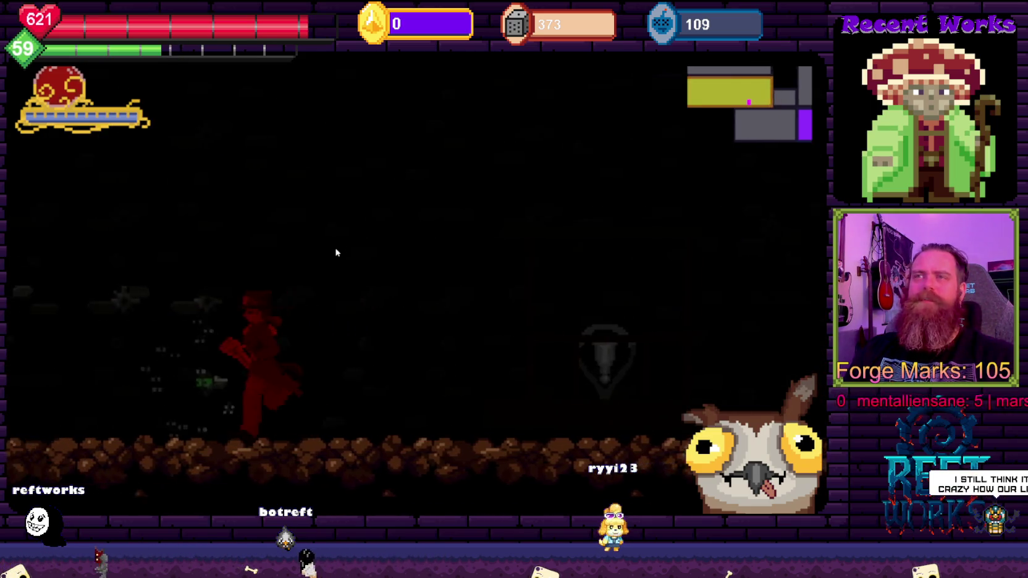
pyautogui.press('Right')
pyautogui.press('space')
pyautogui.press('space')
# Jump across the rocky floor, then reload the saved game
pyautogui.press('Right')
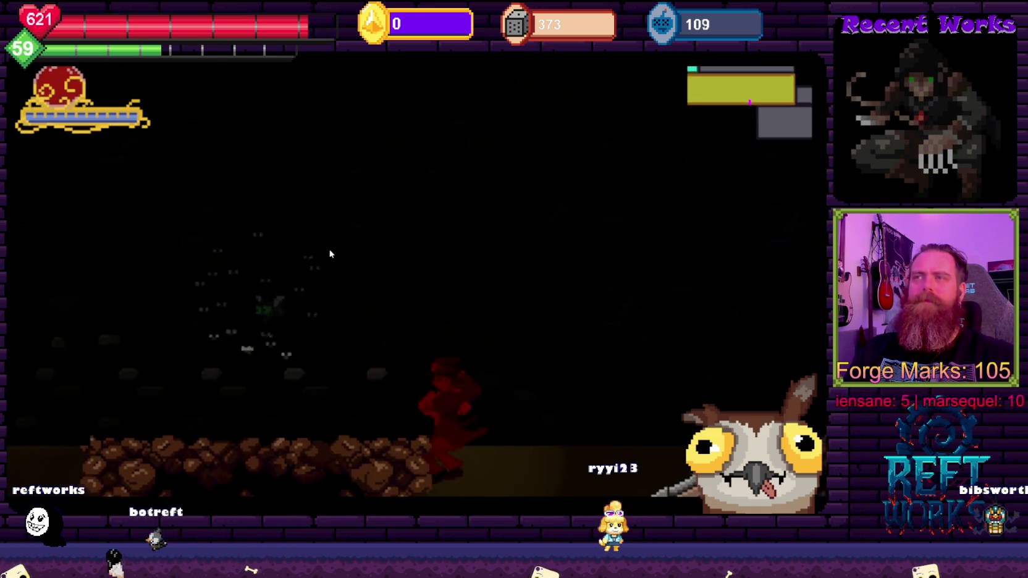
pyautogui.press('space')
pyautogui.press('Left')
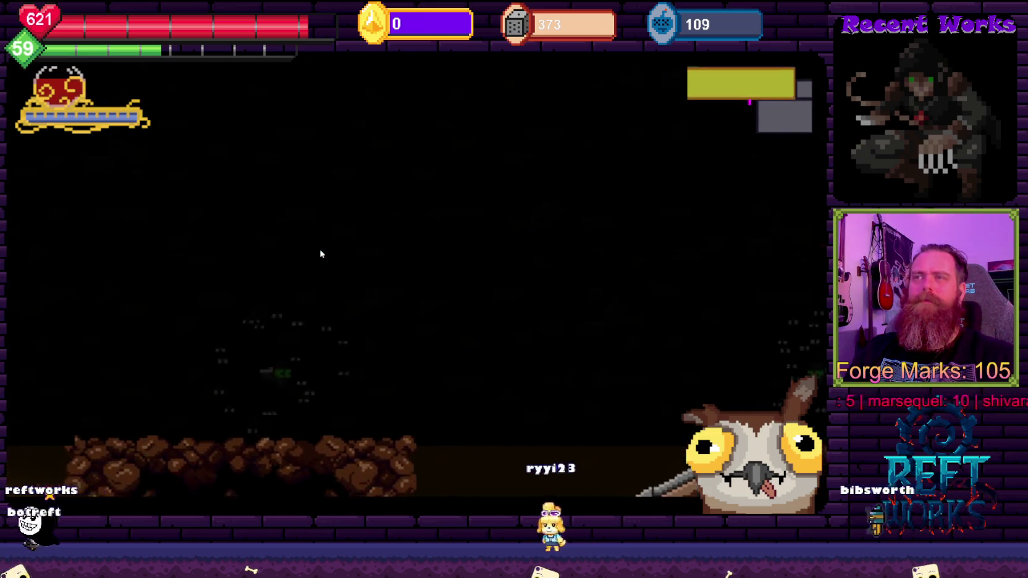
pyautogui.press('Left')
pyautogui.press('space')
pyautogui.press('space')
pyautogui.press('Right')
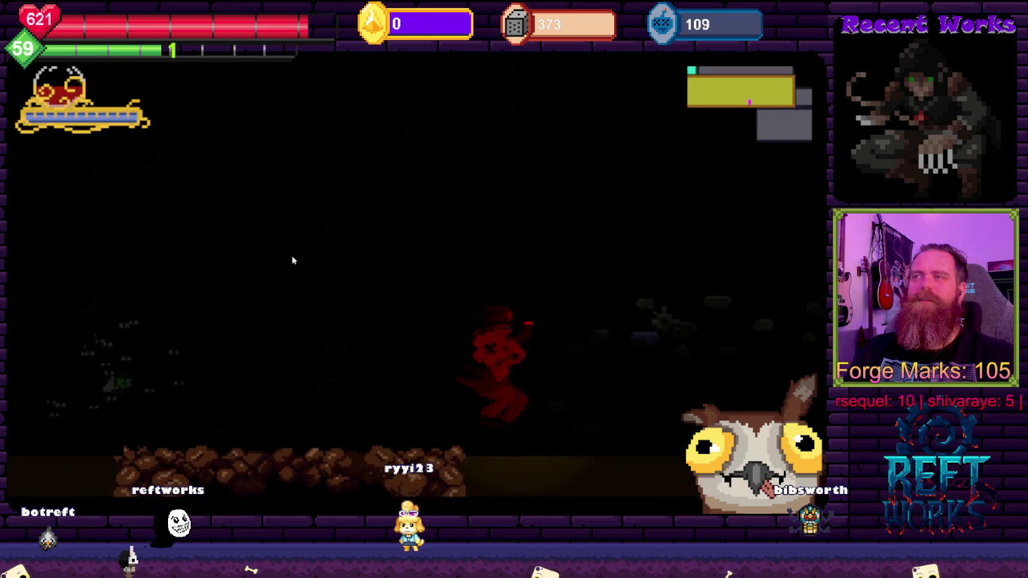
pyautogui.press('space')
pyautogui.press('Left')
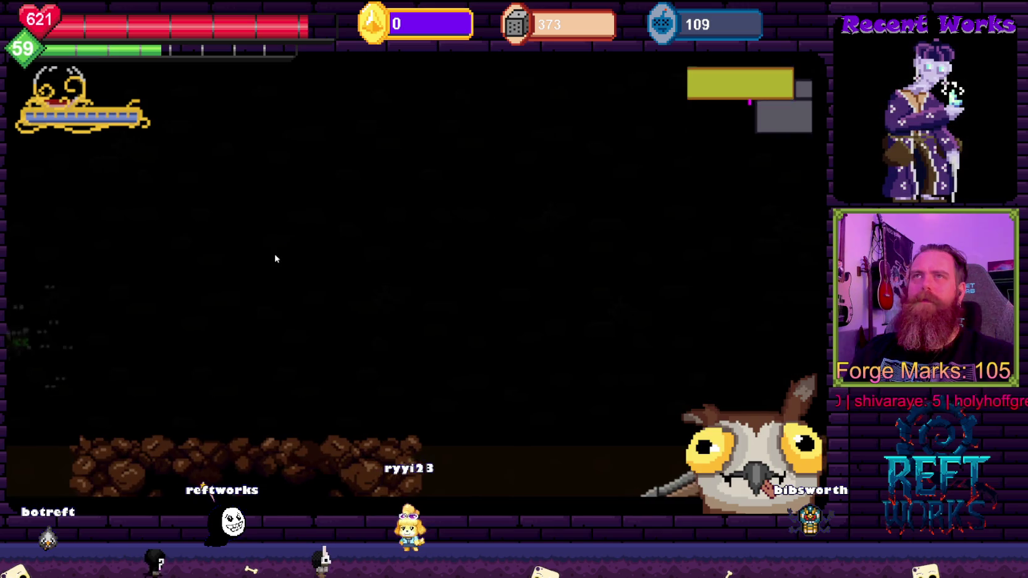
pyautogui.click(383, 437)
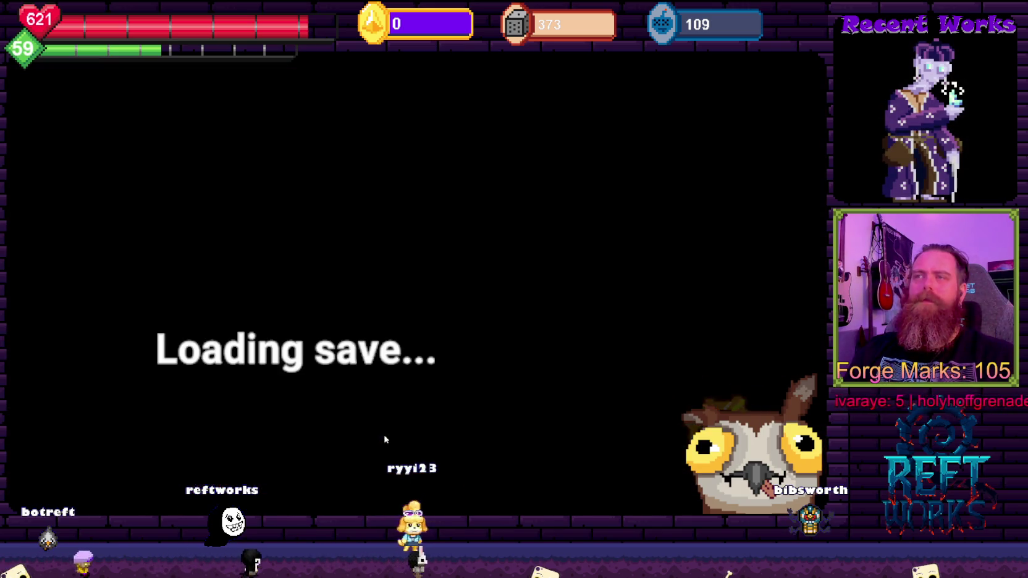
# Run right into the lantern room, walk back left, and choose Exit Game from the System menu
pyautogui.press('Right')
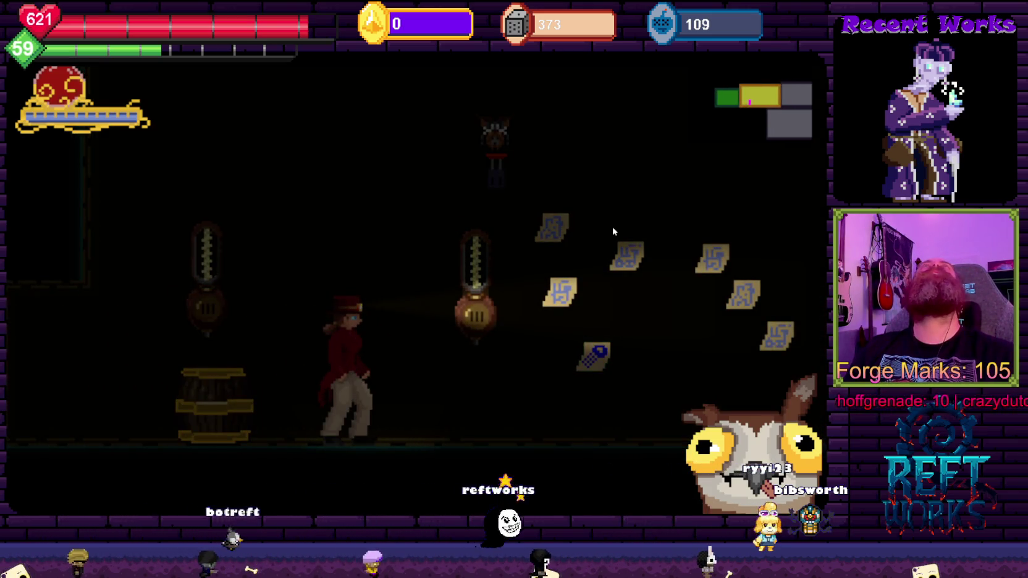
pyautogui.press('Right')
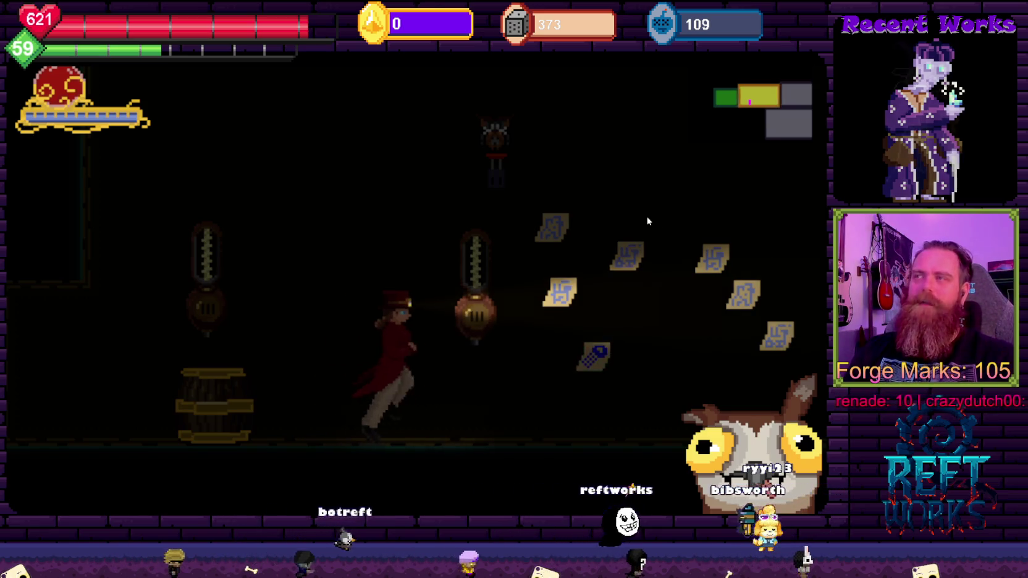
pyautogui.press('Left')
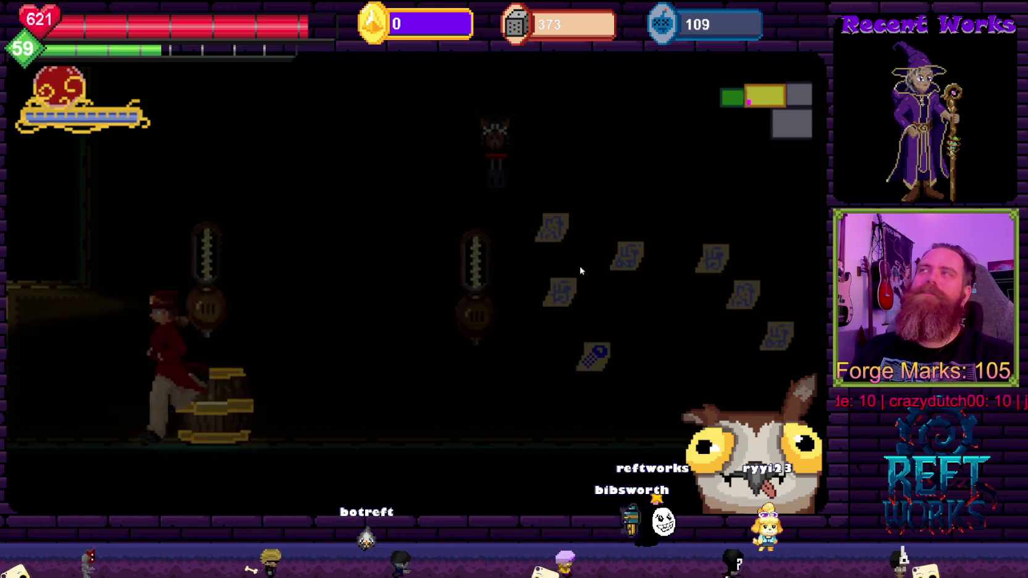
pyautogui.press('Escape')
pyautogui.click(471, 463)
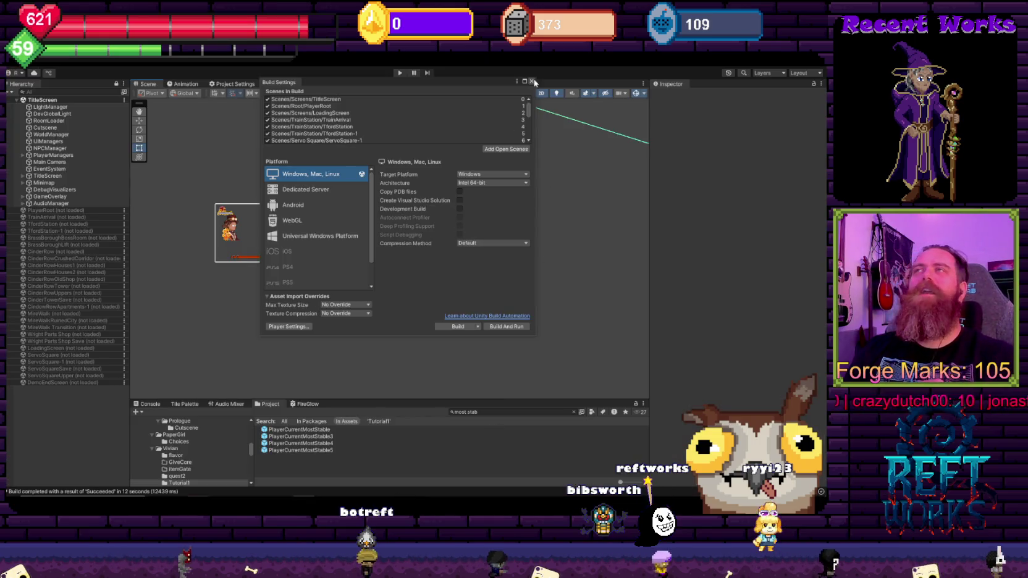
# Close Build Settings, select DebugVisualizers in the Hierarchy, and switch to MoveActorAction.cs in Visual Studio
pyautogui.click(532, 81)
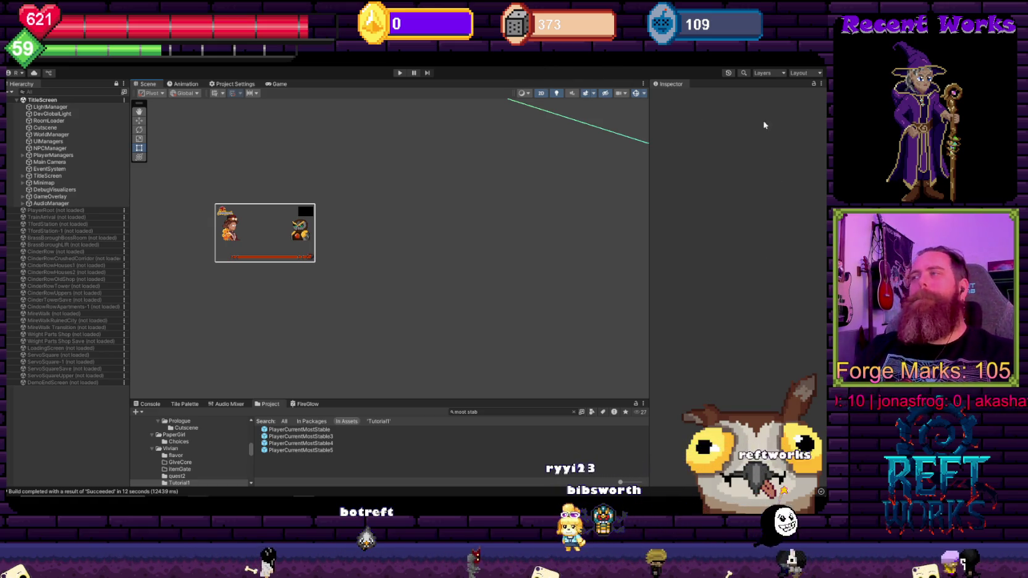
pyautogui.click(497, 191)
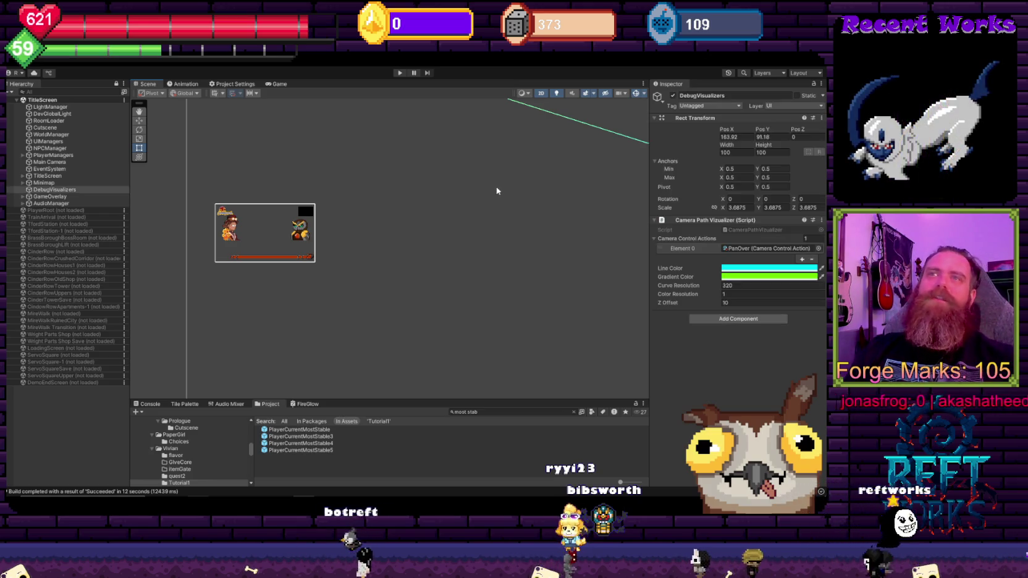
pyautogui.hotkey('alt', 'Tab')
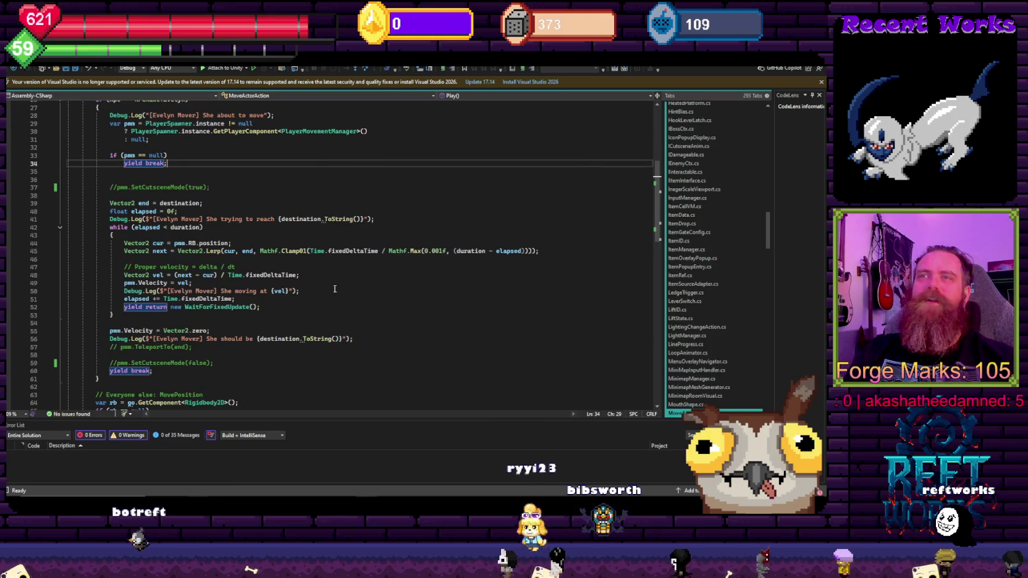
# Minimize SAMMI and Unity Hub, launch Aseprite, and open theCUTscene.aseprite from recent files
pyautogui.hotkey('alt', 'Tab')
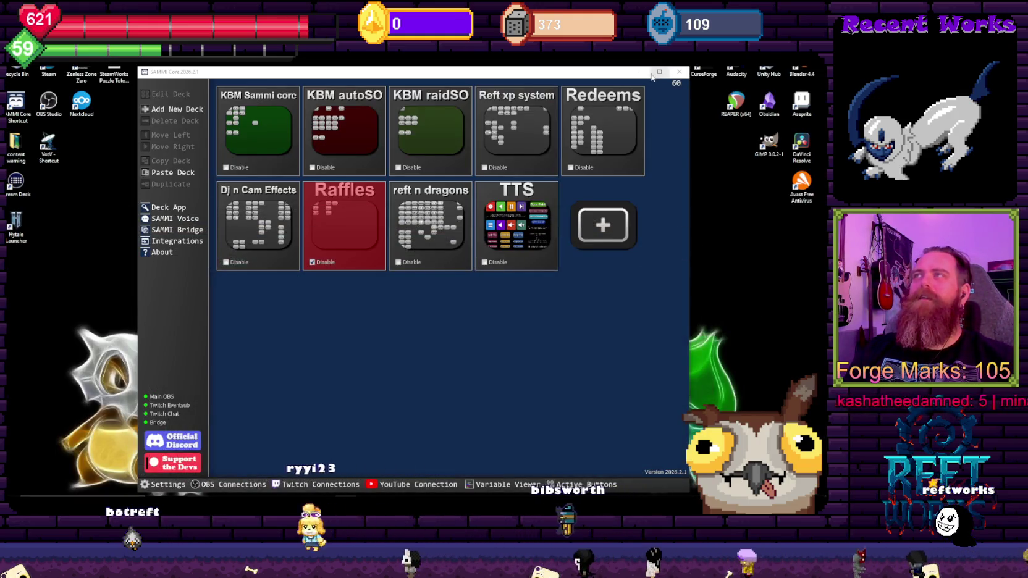
pyautogui.click(648, 73)
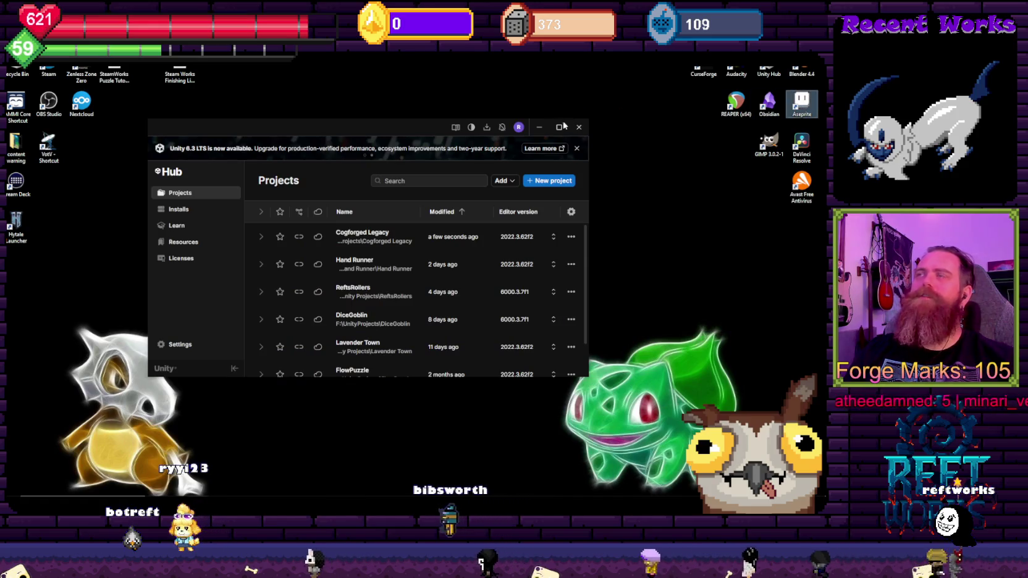
pyautogui.click(542, 127)
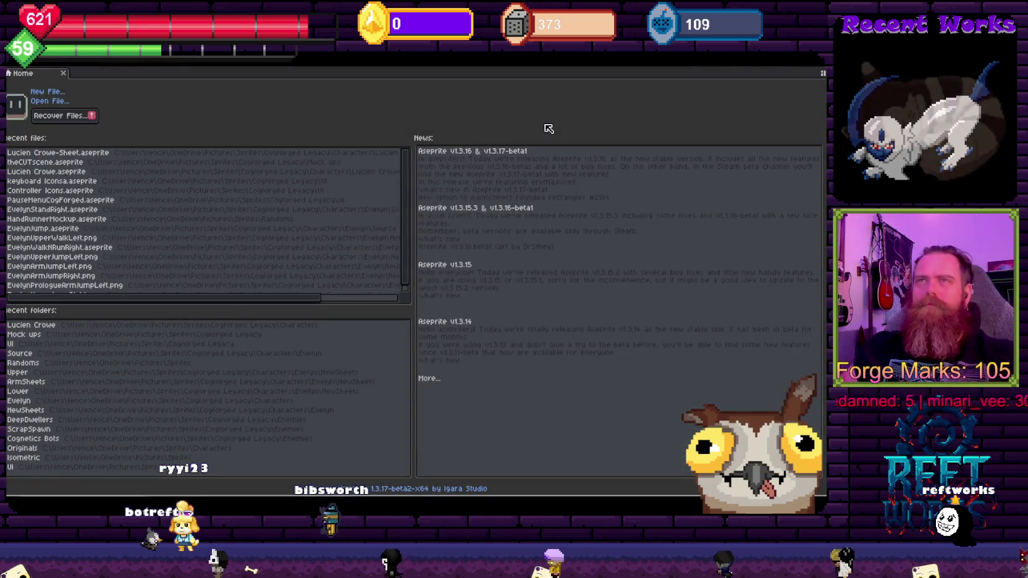
pyautogui.click(53, 163)
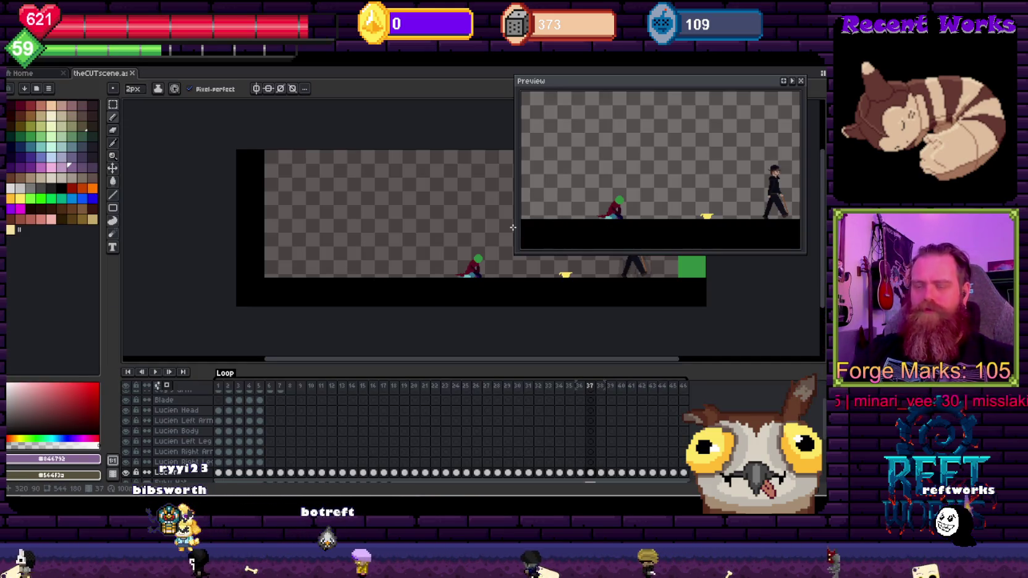
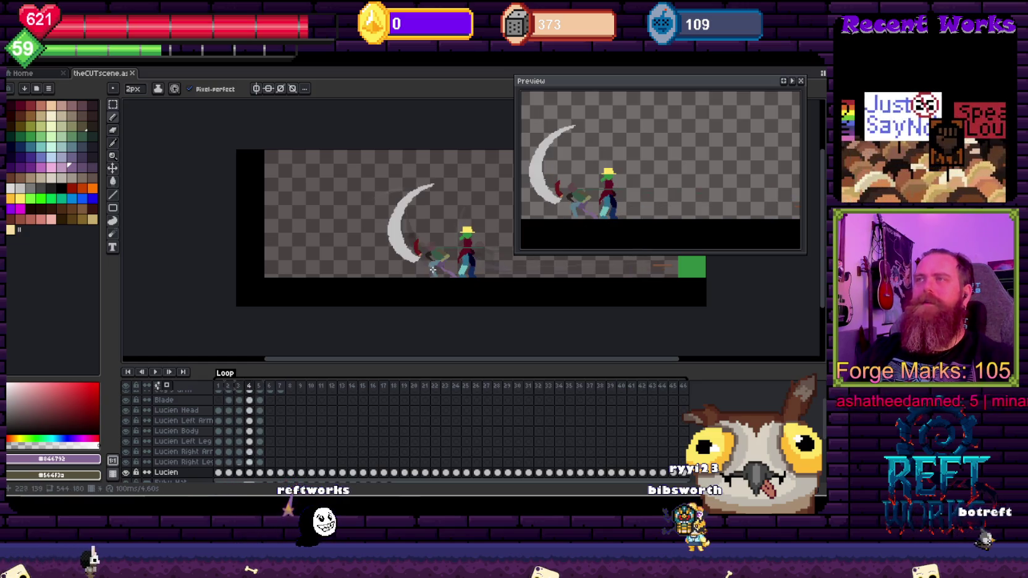
# Step and play through frames 4 and 5 to compare the scythe swing poses
pyautogui.press('Right')
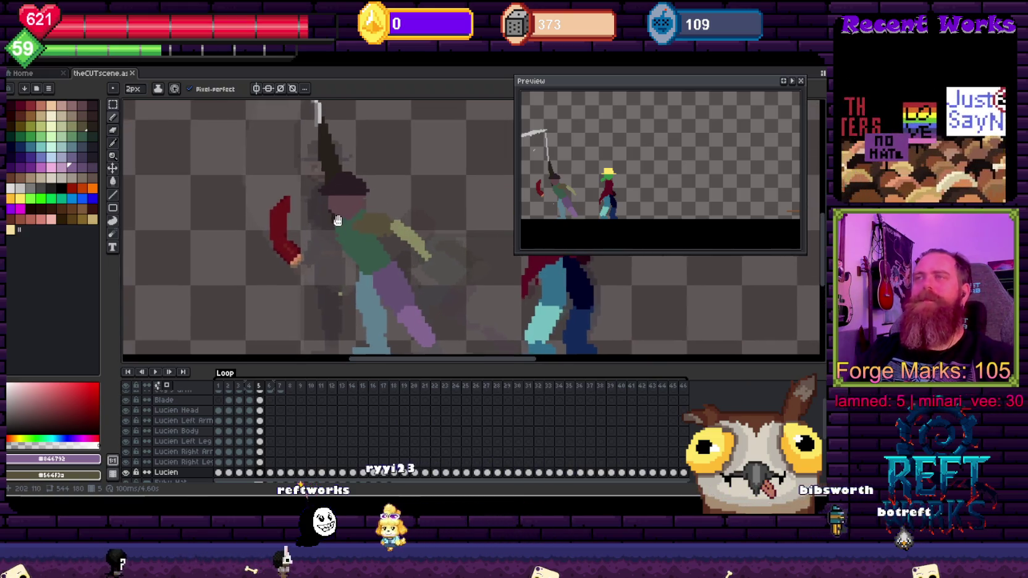
pyautogui.scroll(-1, 407, 281)
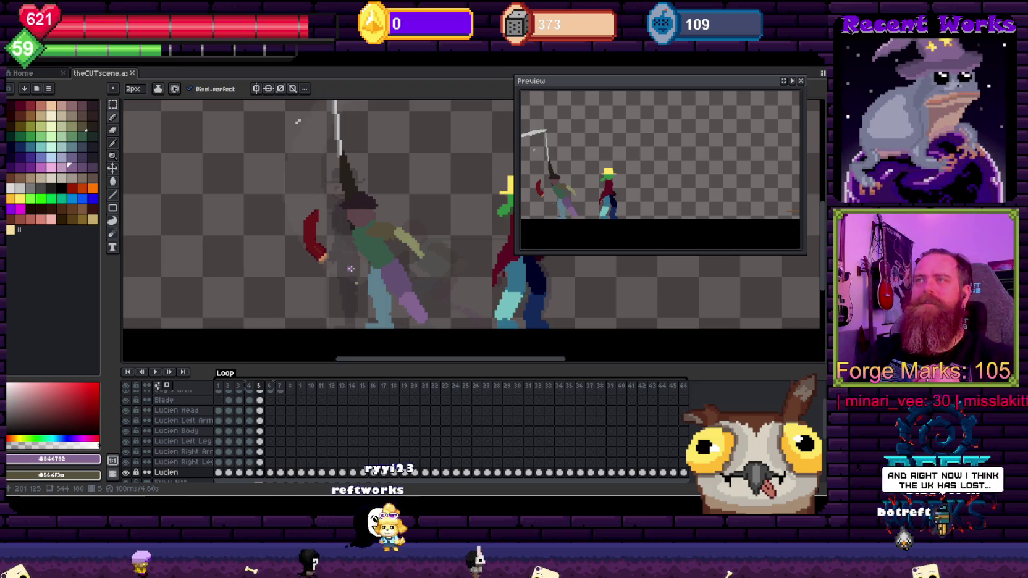
pyautogui.press('Return')
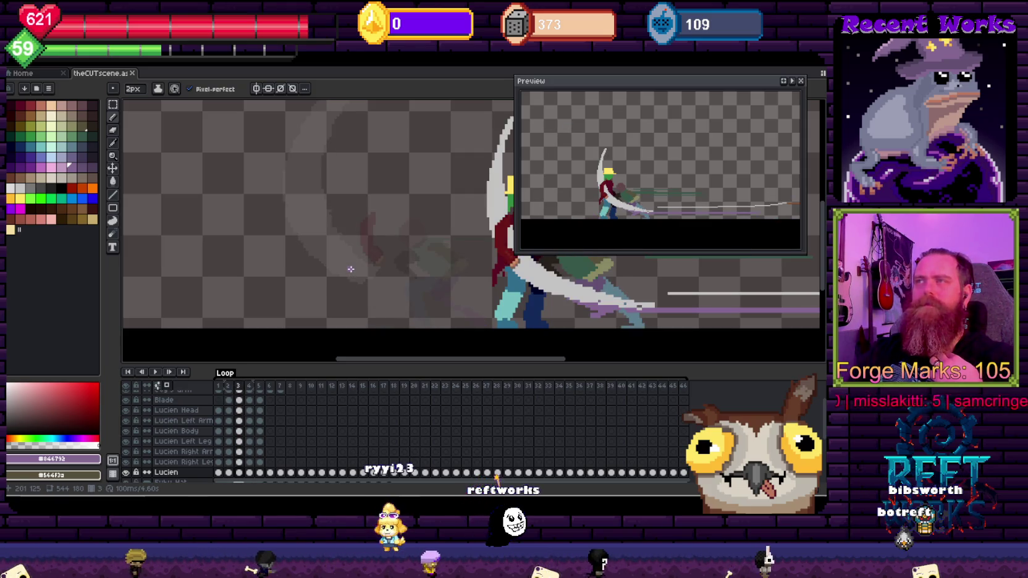
pyautogui.press('Right')
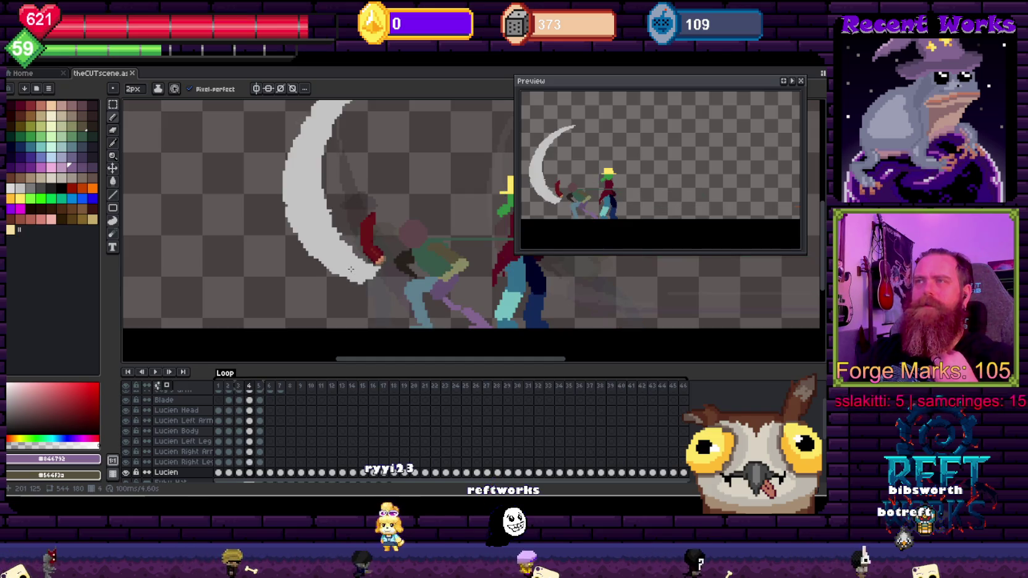
pyautogui.press('Right')
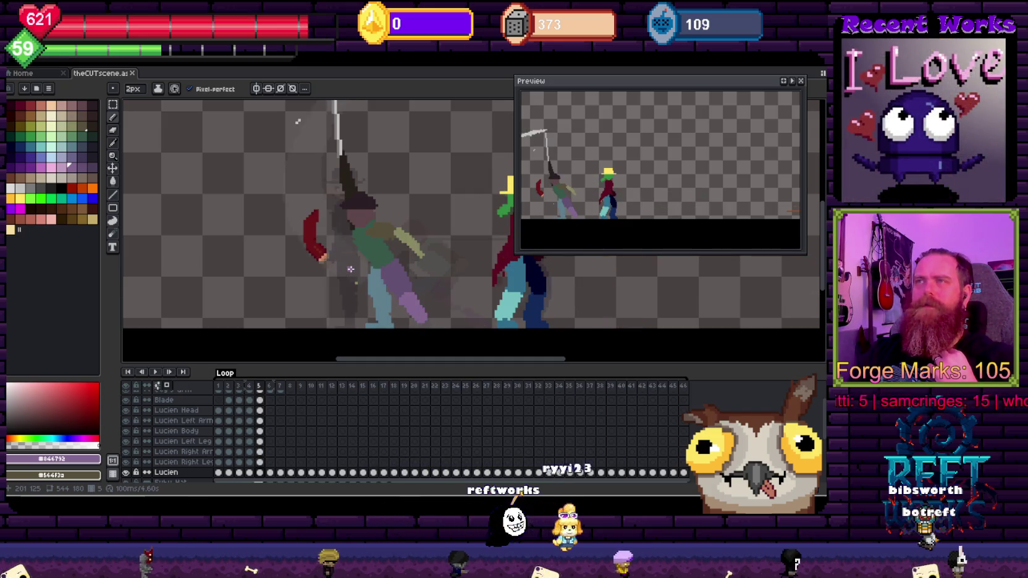
pyautogui.press('Return')
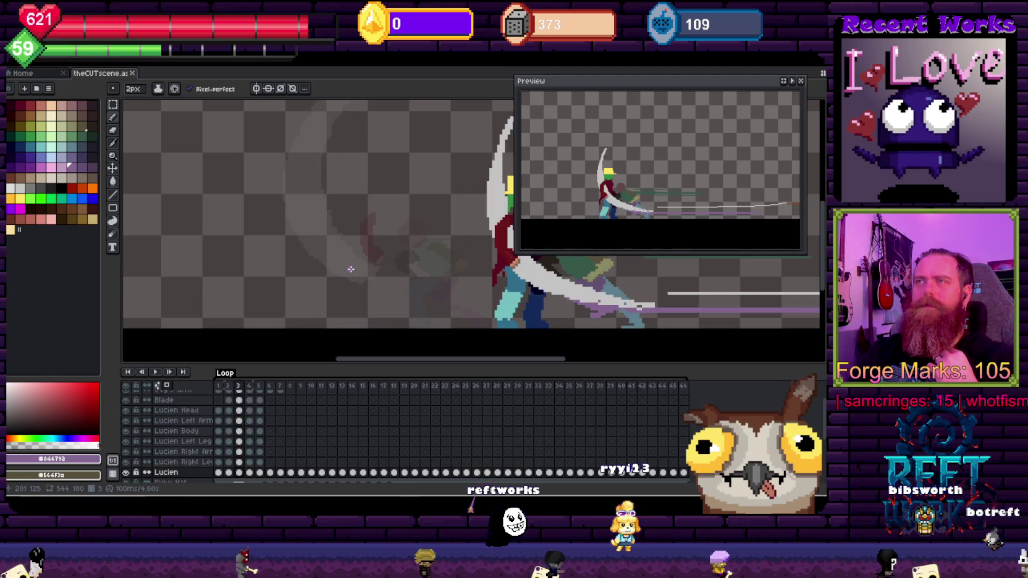
pyautogui.press('Return')
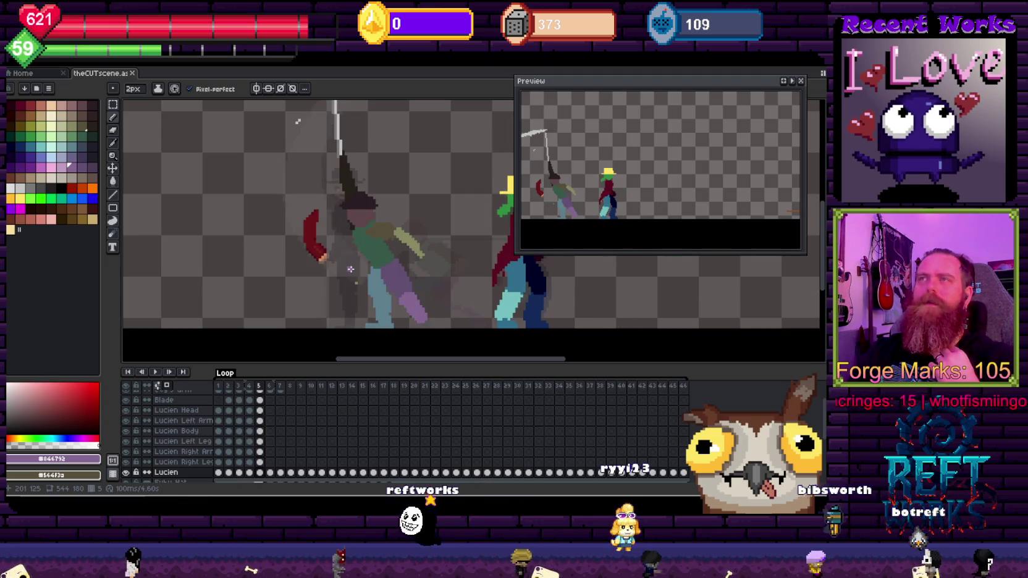
pyautogui.press('Left')
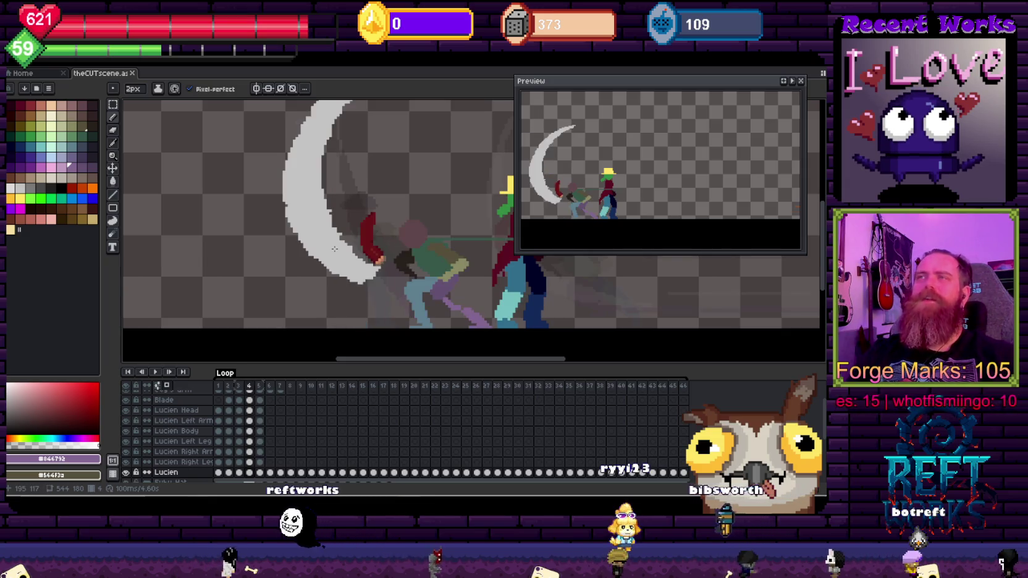
pyautogui.press('Right')
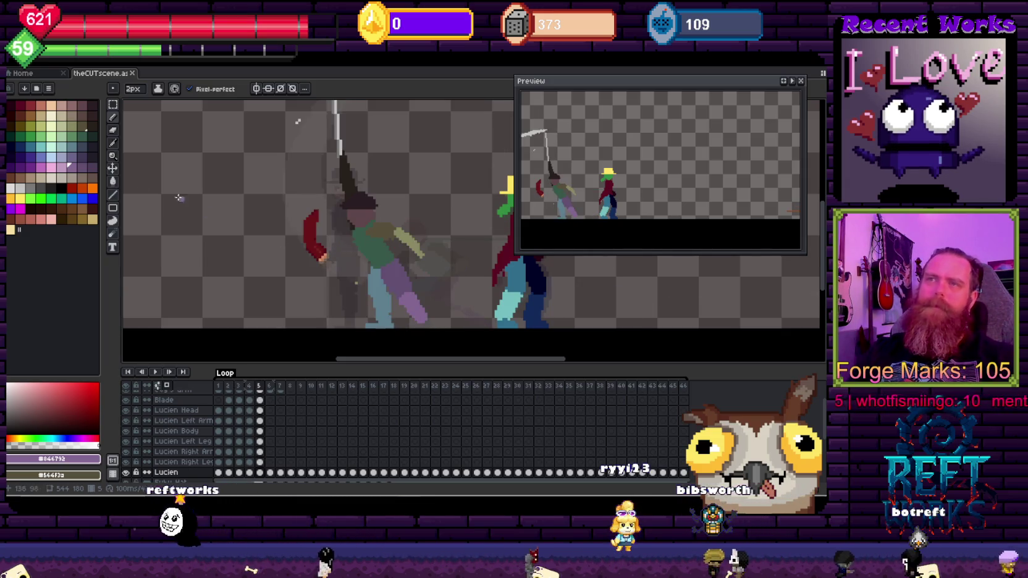
# Make the Lucien Right Arm cel on frame 4 active, checking it against frame 5
pyautogui.click(259, 420)
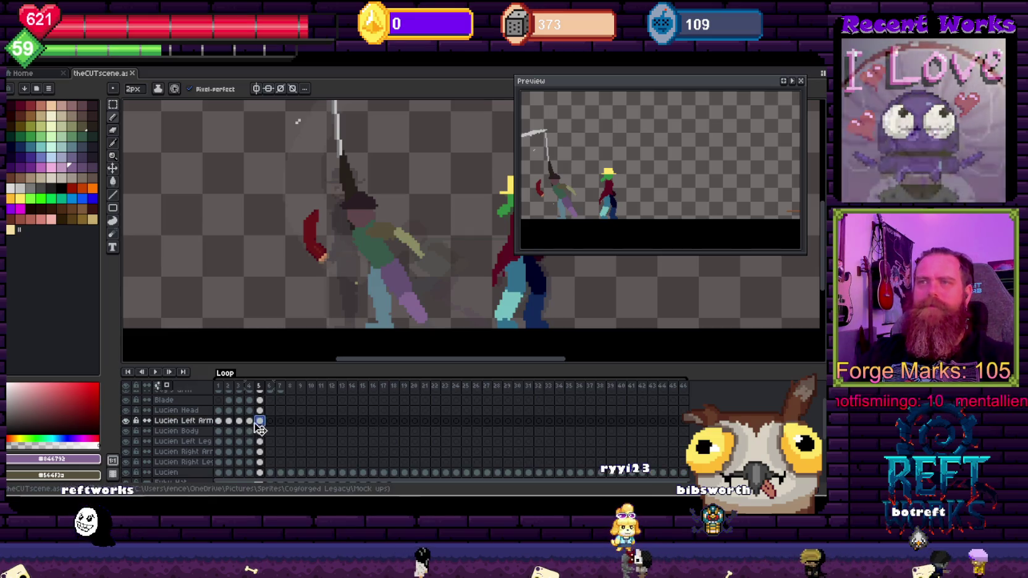
pyautogui.press('m')
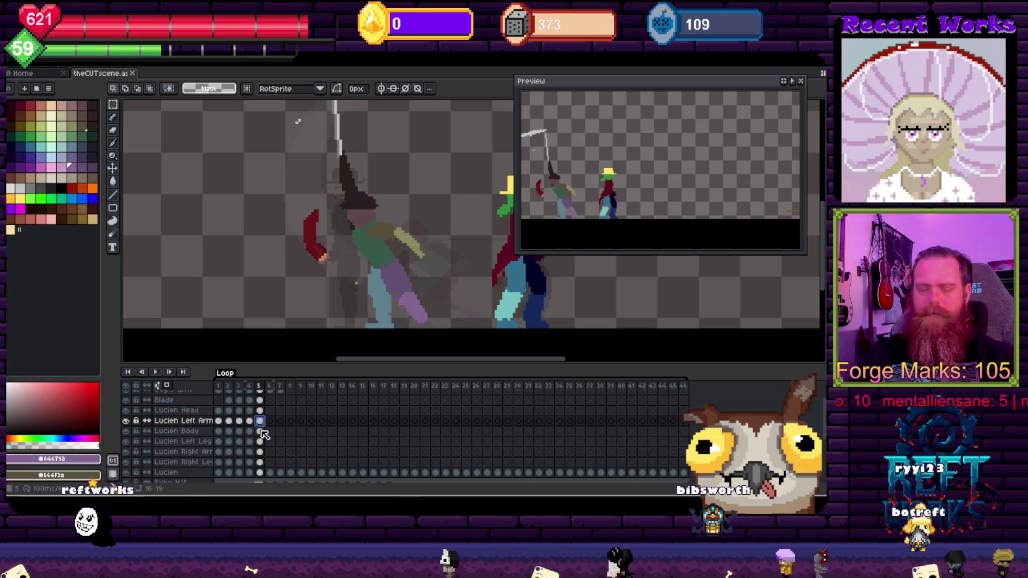
pyautogui.press('Left')
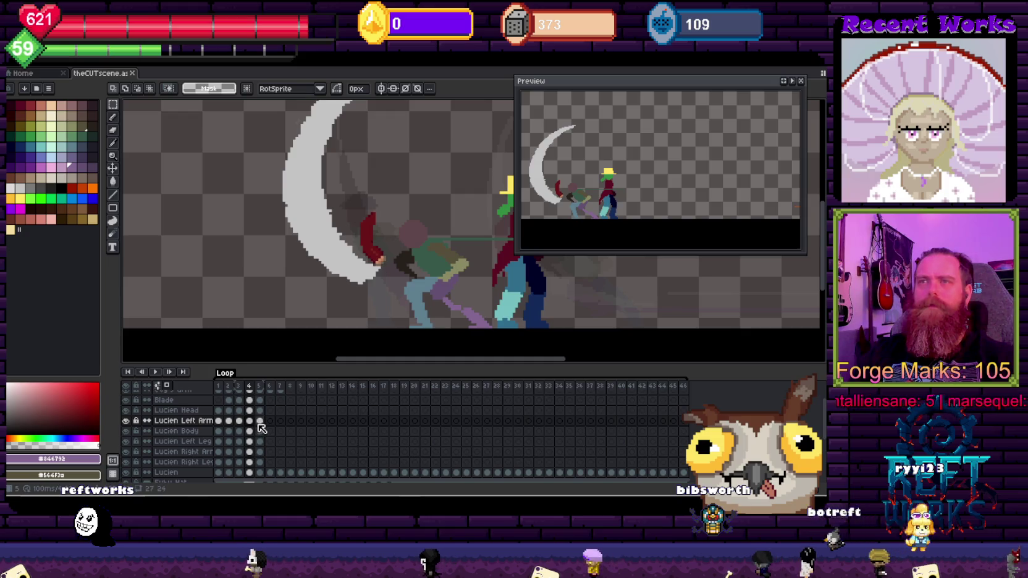
pyautogui.scroll(-3, 310, 216)
pyautogui.scroll(3, 309, 216)
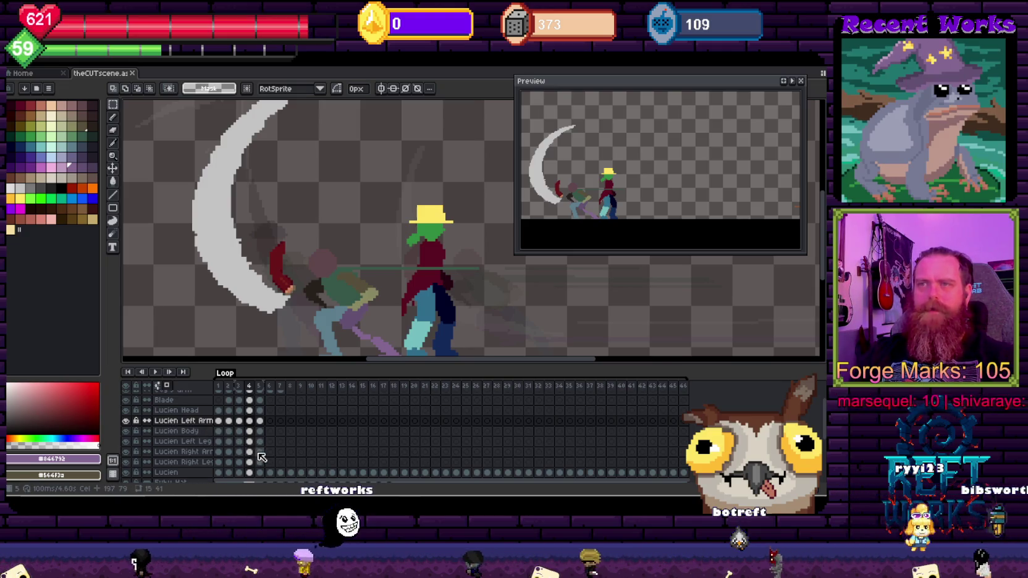
pyautogui.click(250, 451)
pyautogui.click(260, 452)
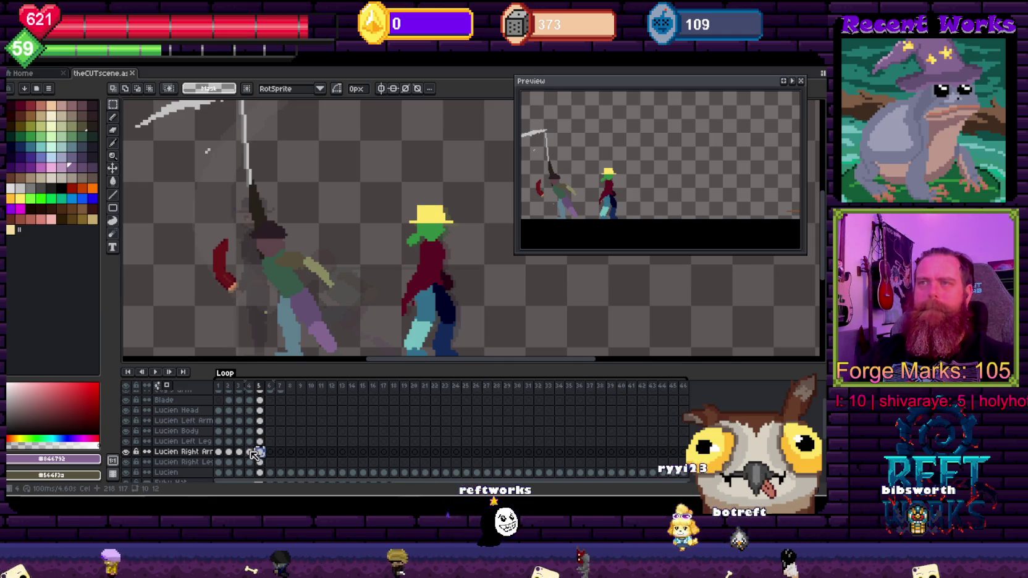
pyautogui.click(249, 452)
# Magic-wand the dark blade, rotate it steeper and nudge it down one pixel
pyautogui.press('v')
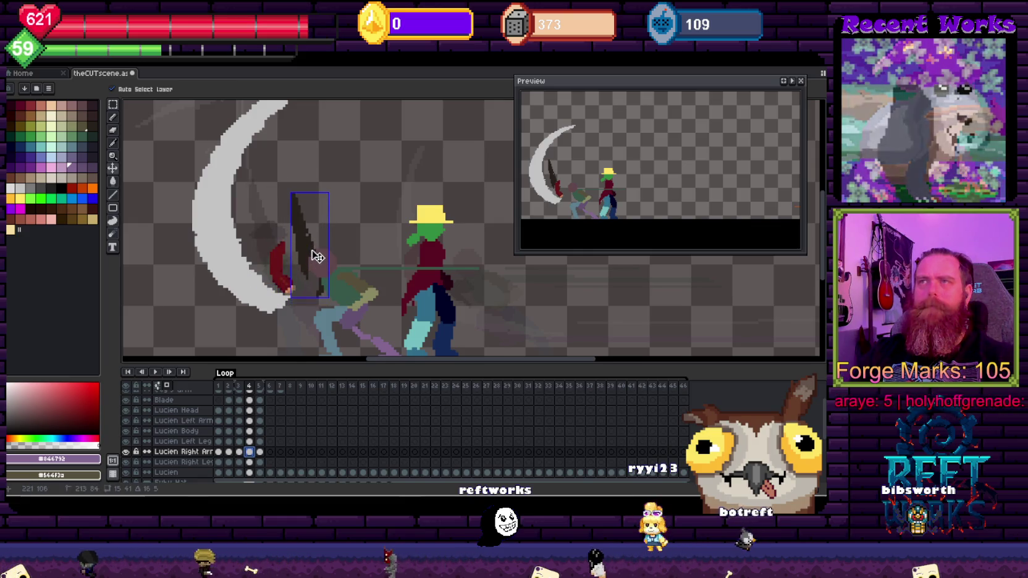
pyautogui.press('b')
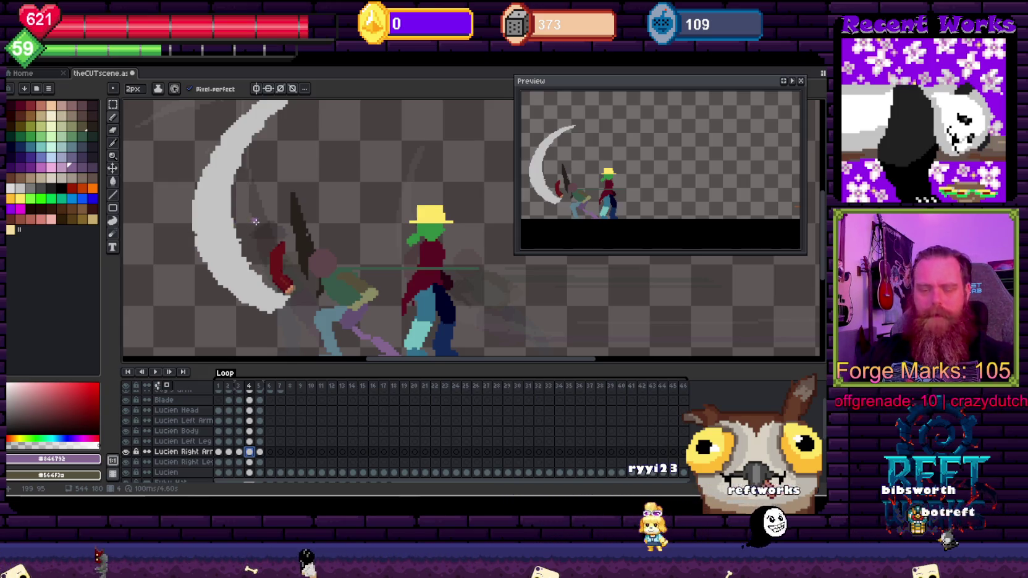
pyautogui.press('w')
pyautogui.click(306, 240)
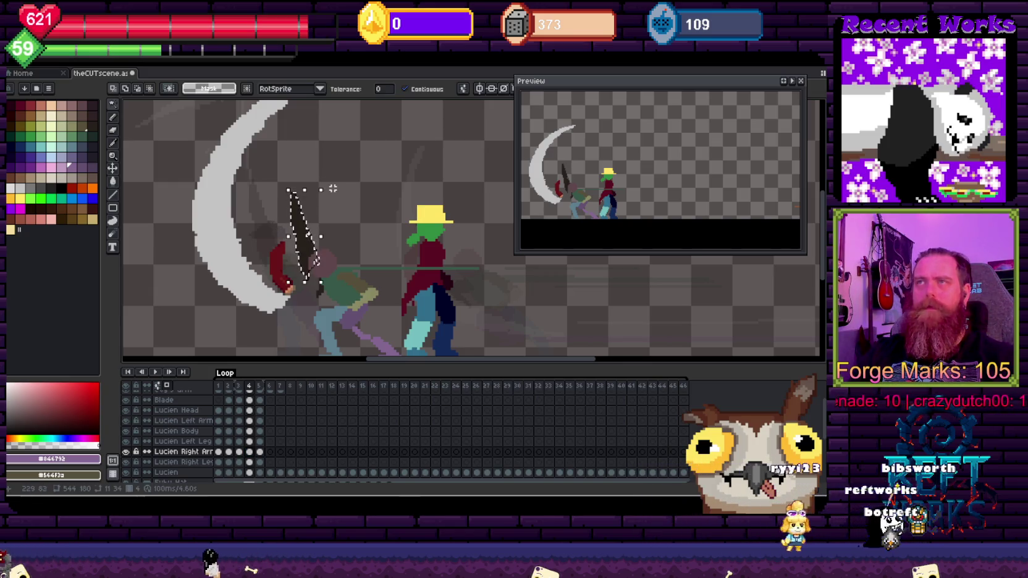
pyautogui.moveTo(327, 187); pyautogui.dragTo(323, 190)
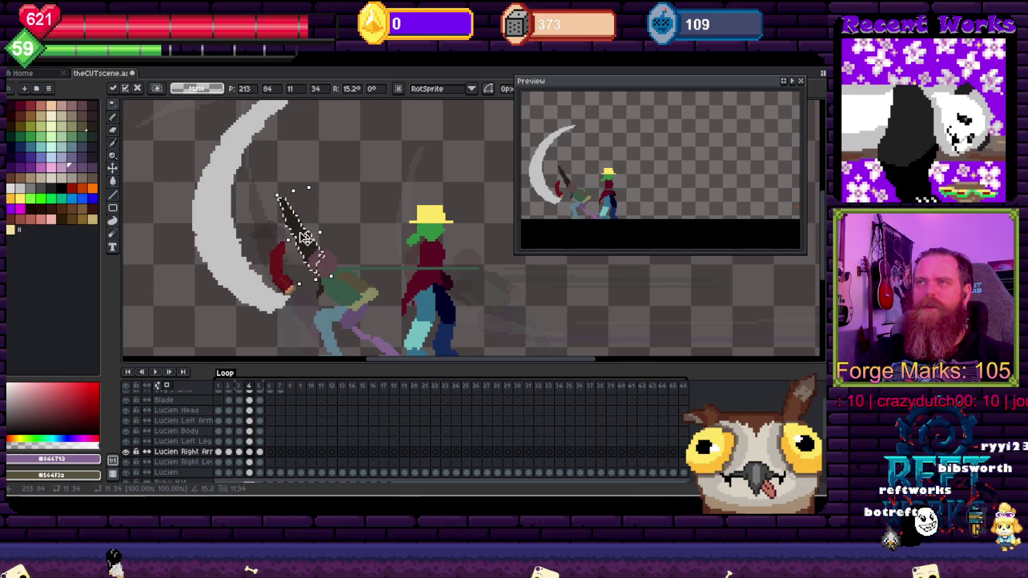
pyautogui.press('Down')
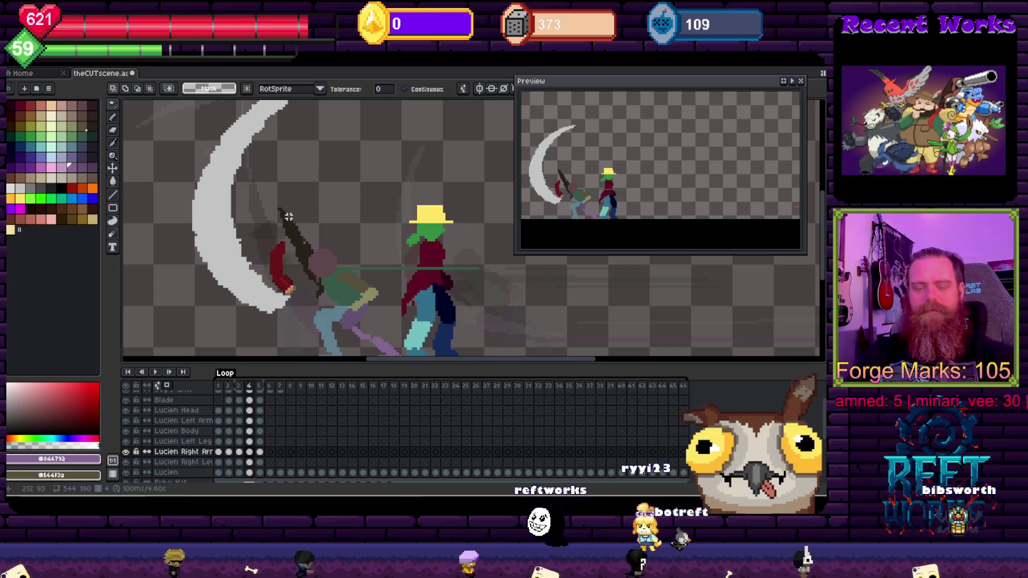
pyautogui.scroll(1, 288, 227)
# Pick the blade's dark brown #27211b as the pencil colour
pyautogui.press('e')
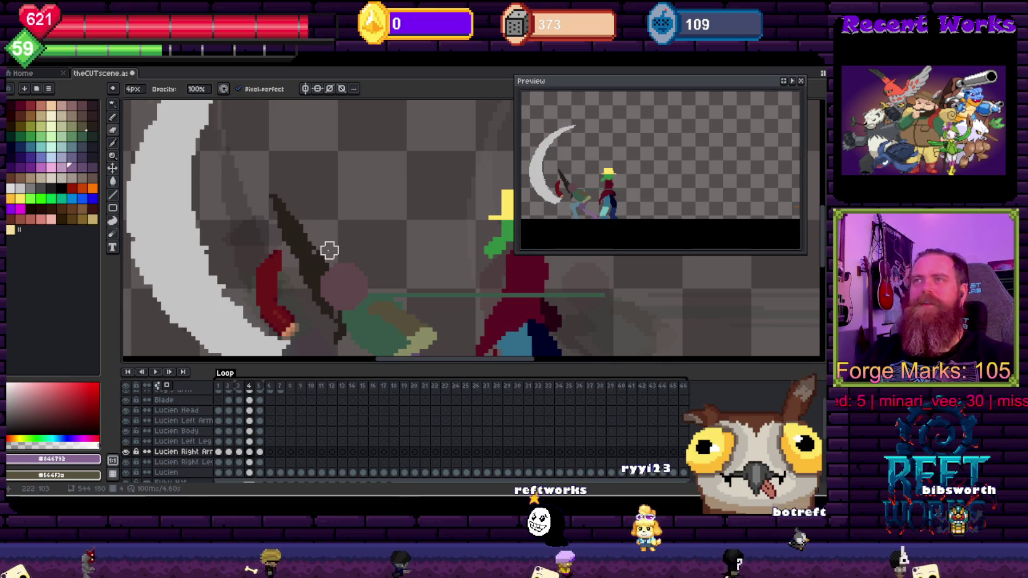
pyautogui.press('e')
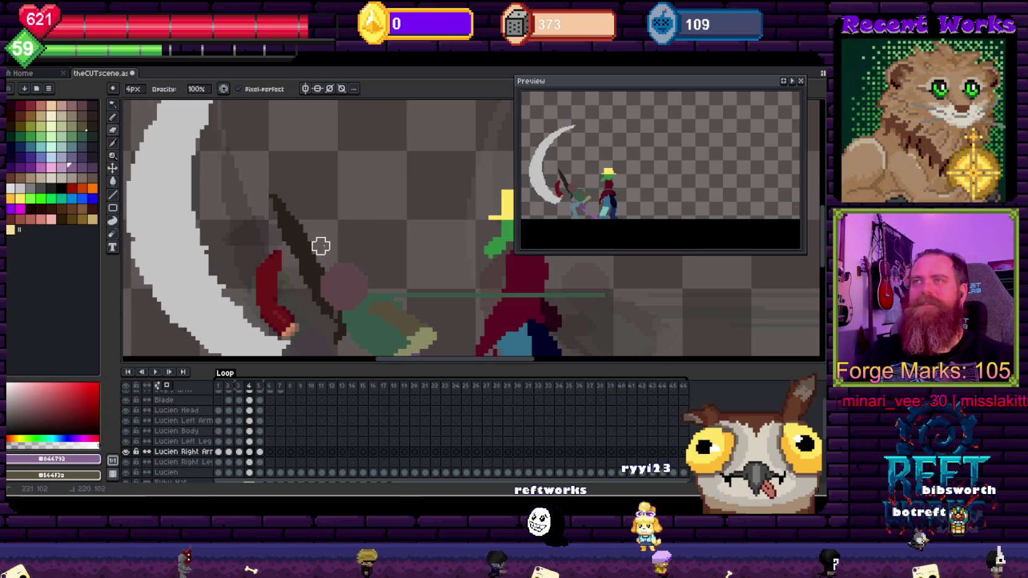
pyautogui.press('b')
pyautogui.keyDown('alt'); pyautogui.click(334, 313); pyautogui.keyUp('alt')
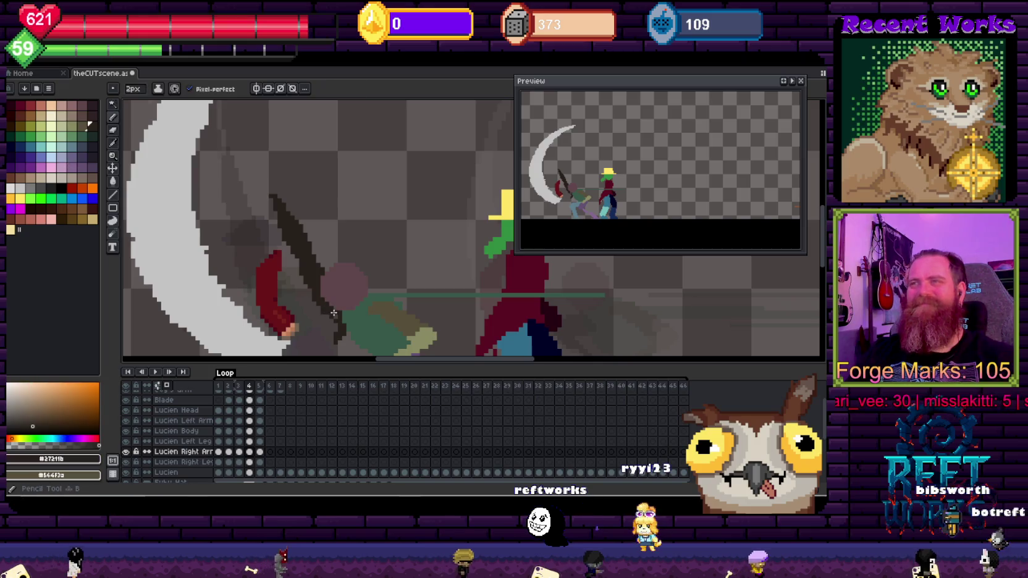
pyautogui.scroll(-3, 334, 300)
pyautogui.scroll(3, 346, 259)
# Zoom out to frame both characters and review the reworked blade across frames 4 and 5
pyautogui.press('e')
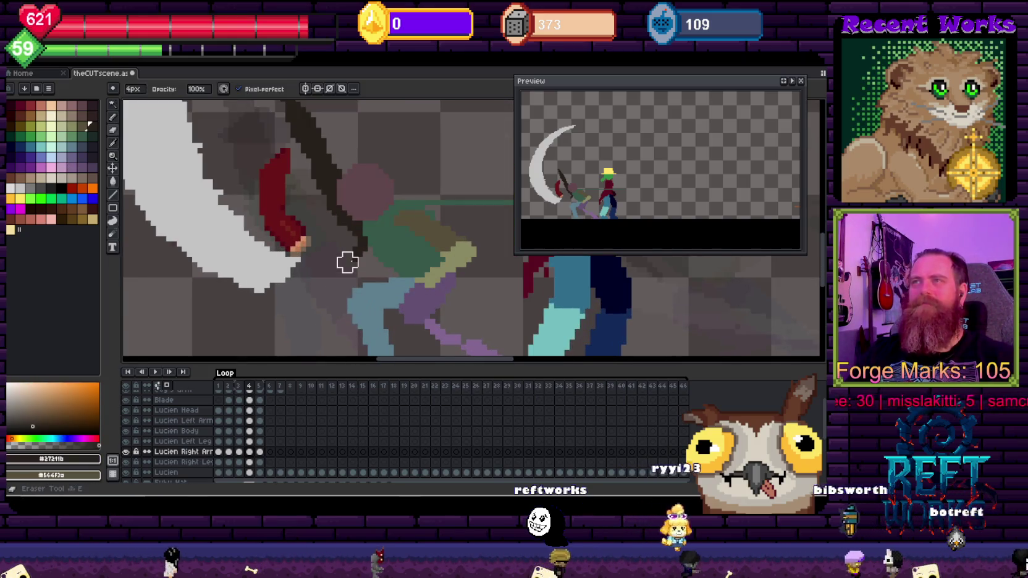
pyautogui.scroll(-2, 430, 208)
pyautogui.scroll(1, 452, 210)
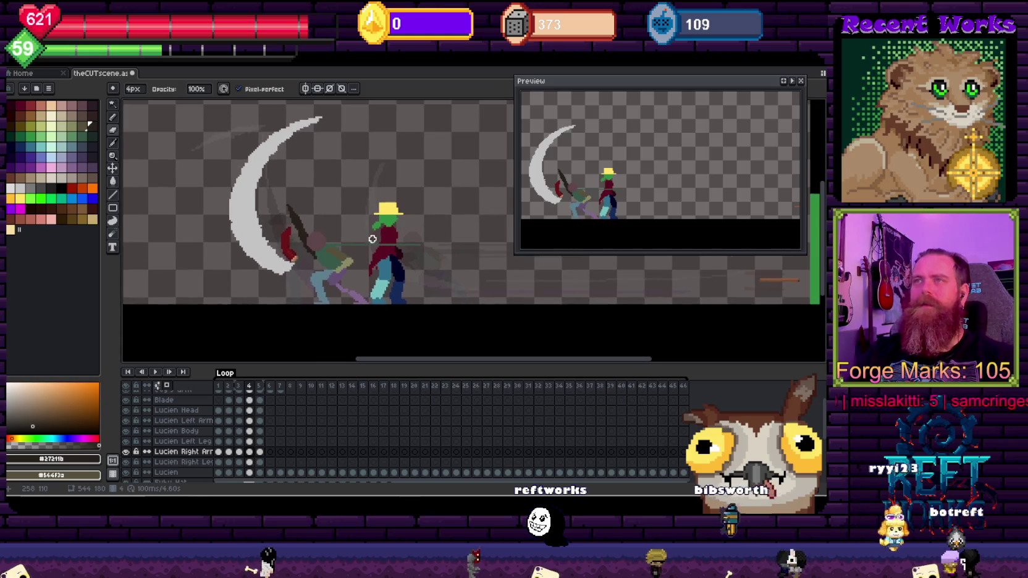
pyautogui.scroll(-1, 237, 214)
pyautogui.moveTo(229, 189); pyautogui.dragTo(335, 249)
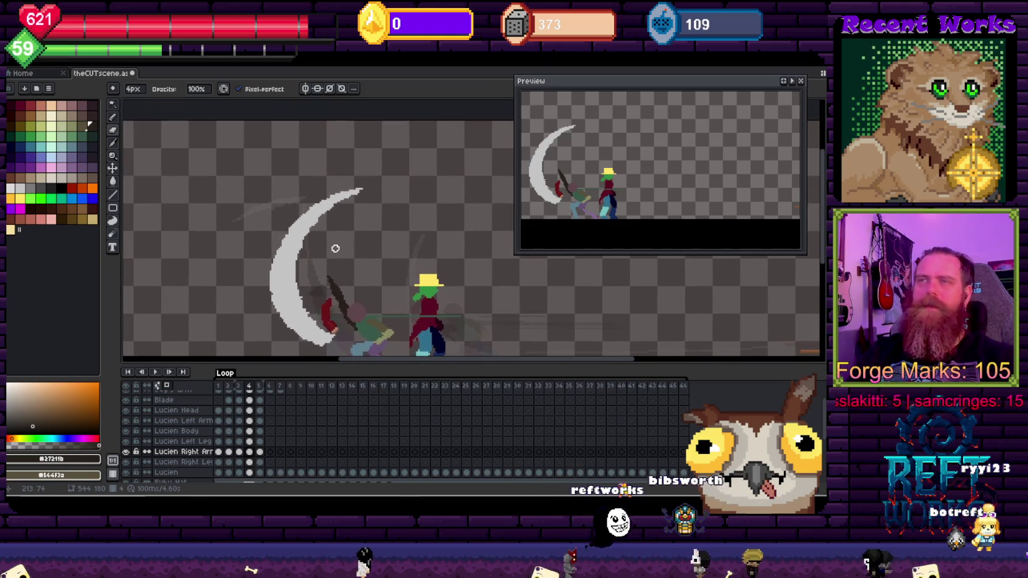
pyautogui.press('Right')
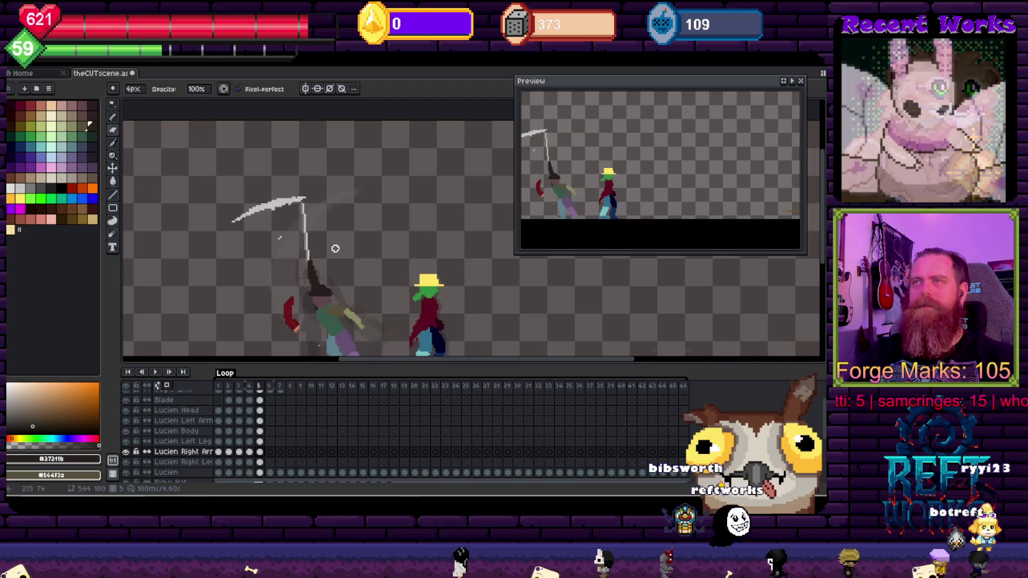
pyautogui.scroll(-2, 352, 253)
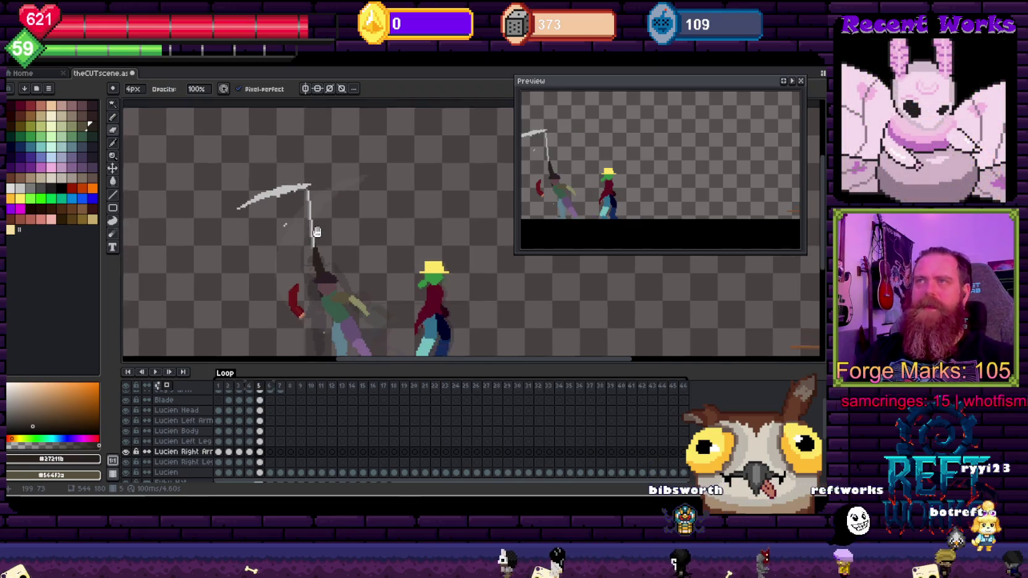
pyautogui.scroll(1, 364, 272)
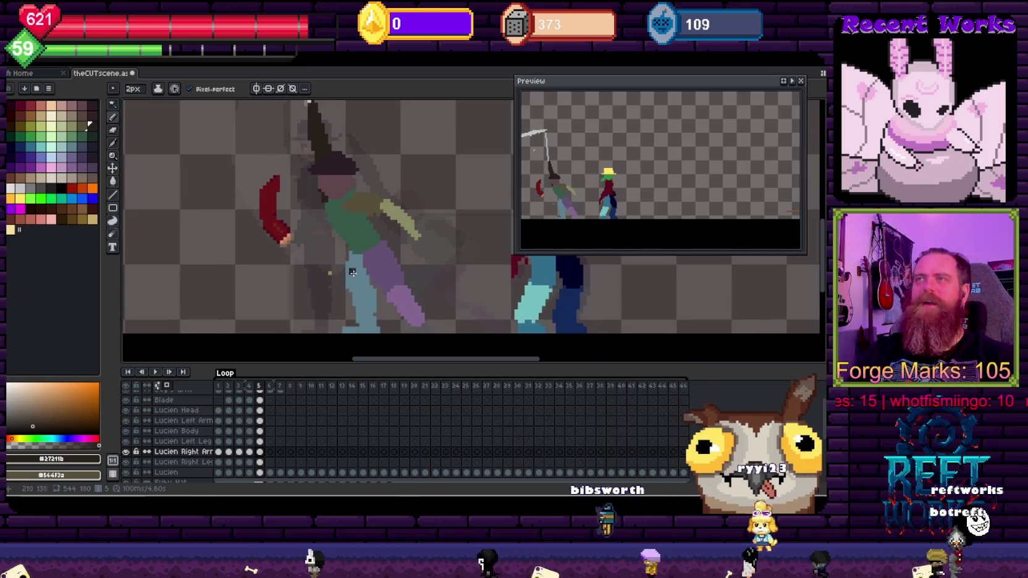
pyautogui.press('Return')
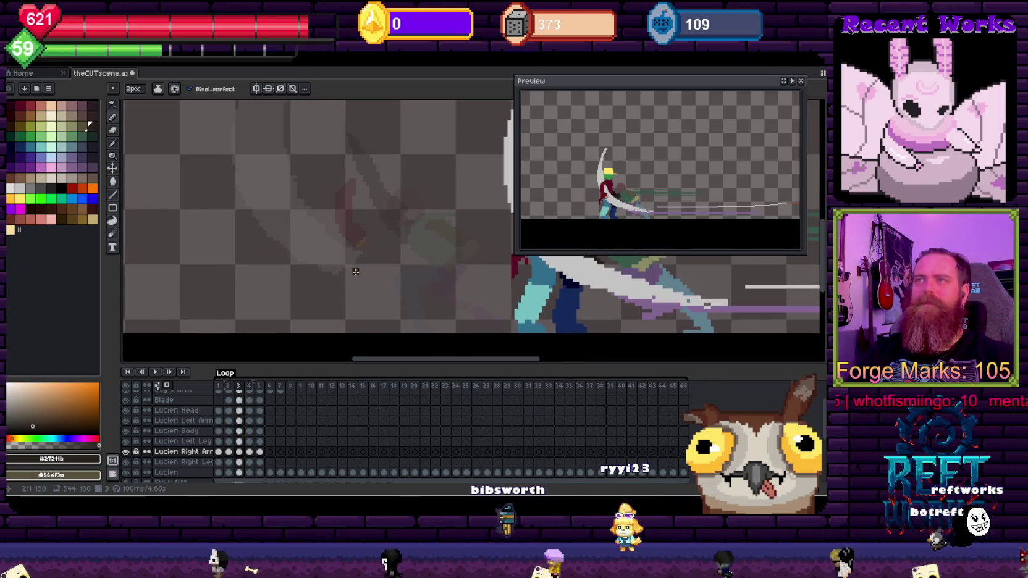
pyautogui.scroll(-5, 378, 223)
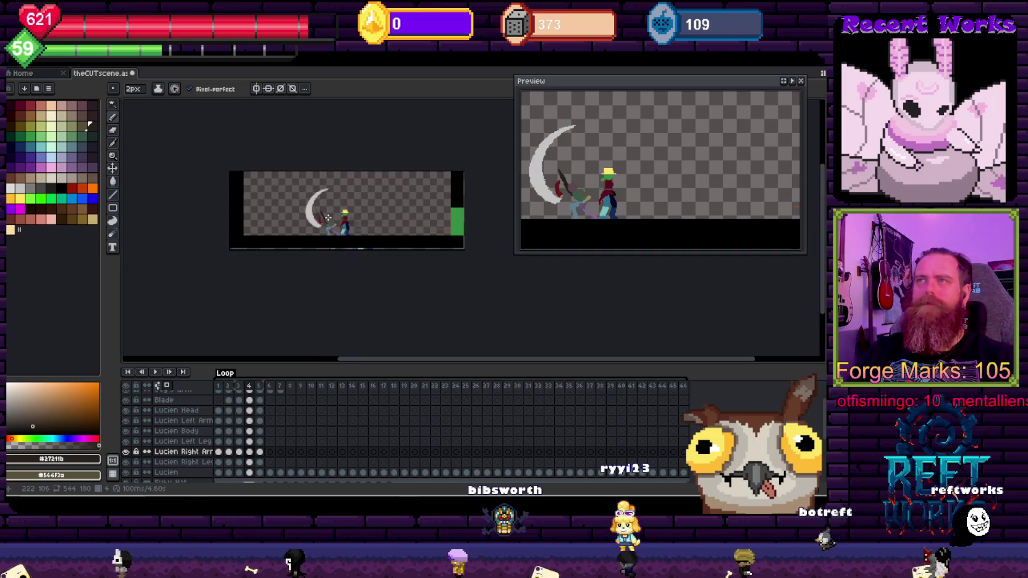
pyautogui.scroll(5, 340, 214)
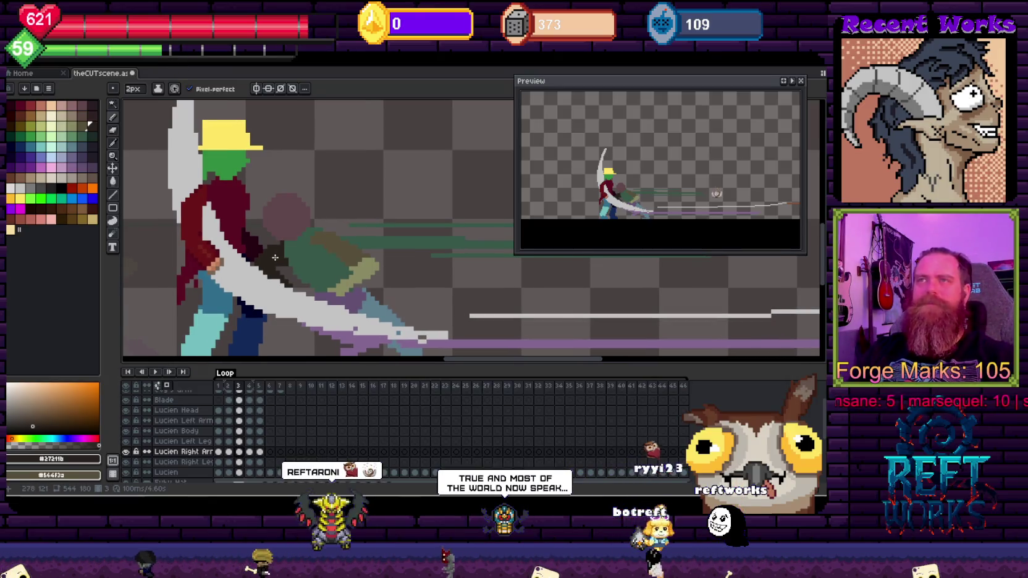
pyautogui.scroll(-1, 263, 249)
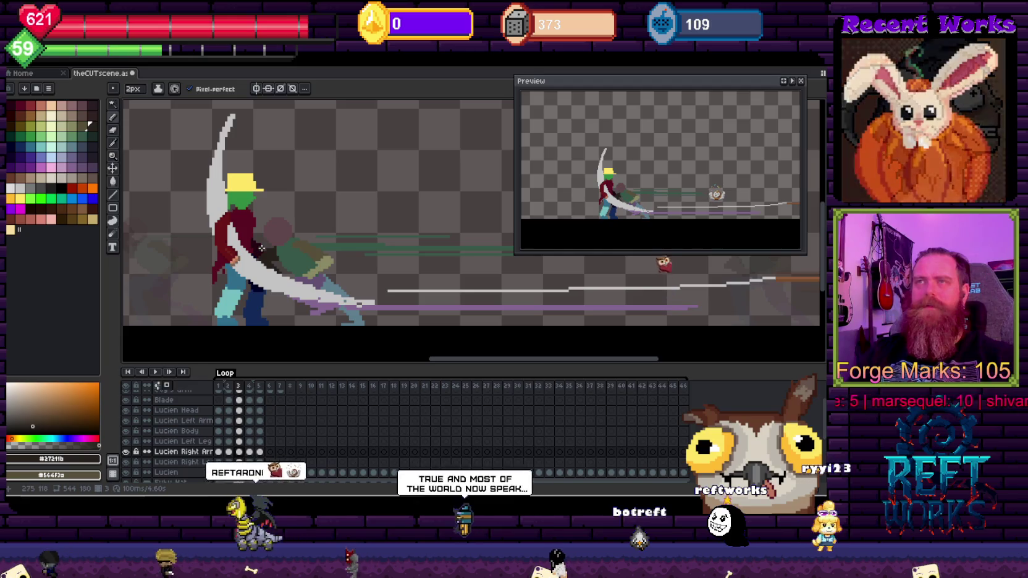
pyautogui.press('Right')
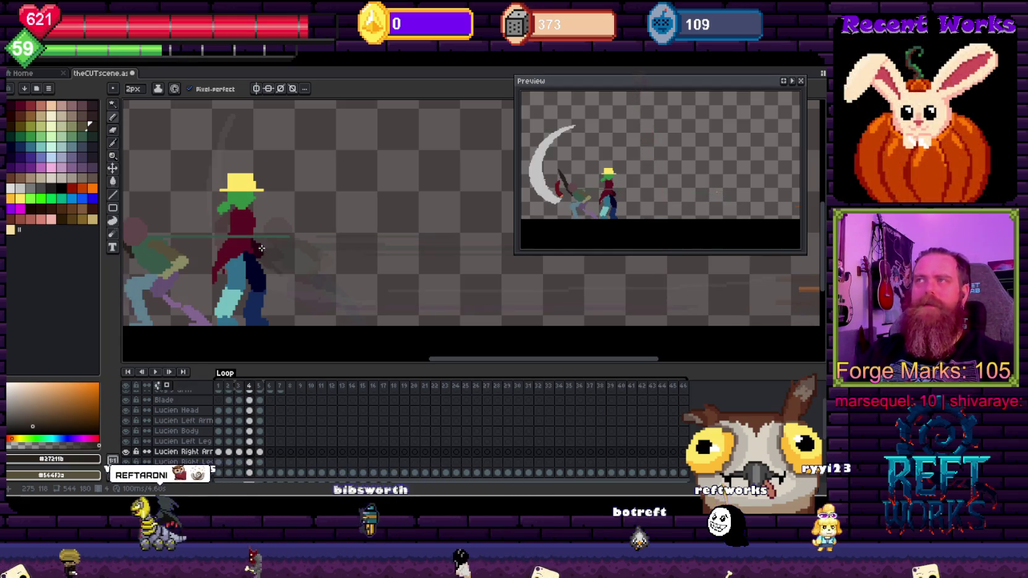
pyautogui.scroll(-3, 248, 242)
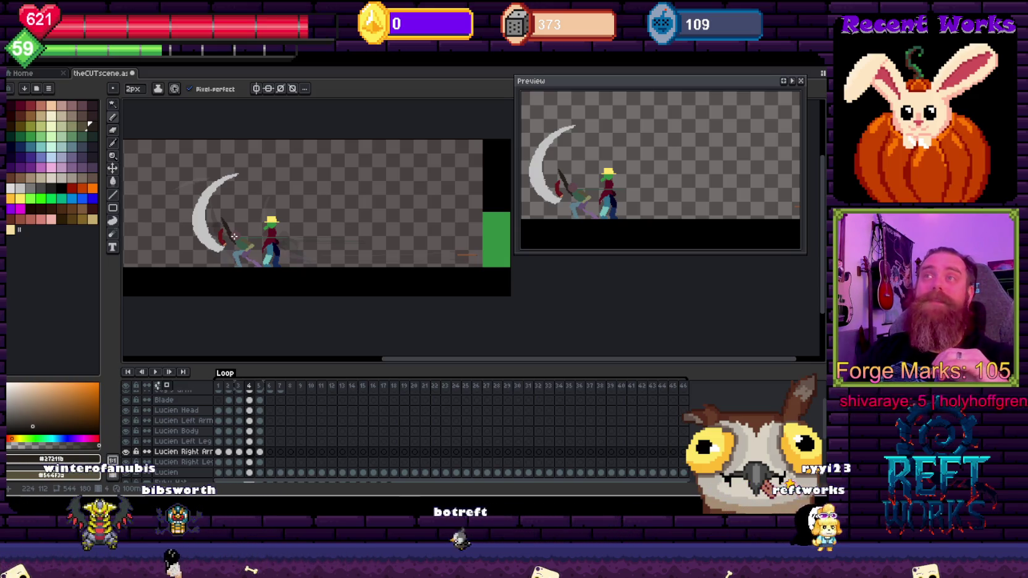
pyautogui.press('Left')
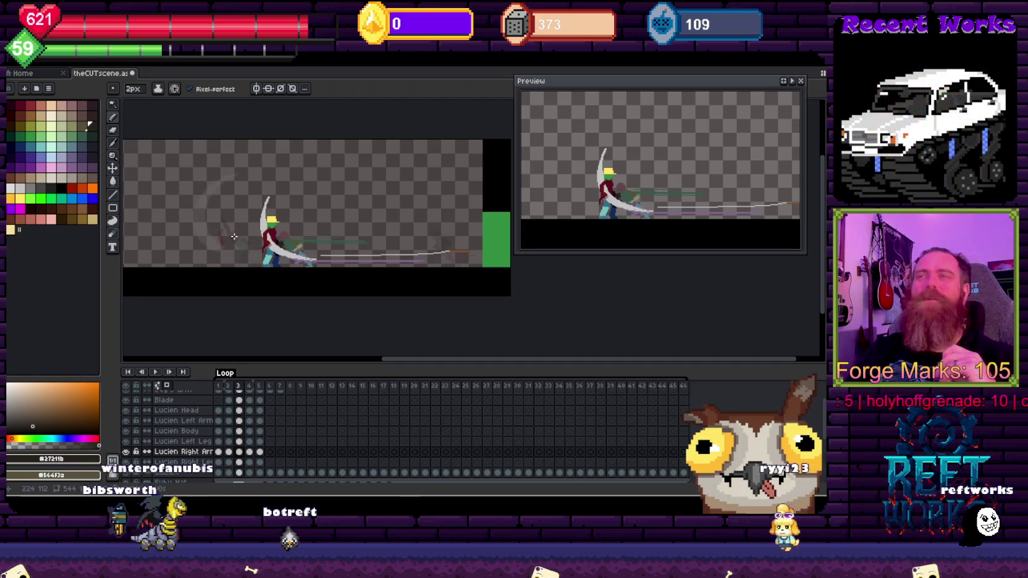
pyautogui.press('Left')
pyautogui.press('Right')
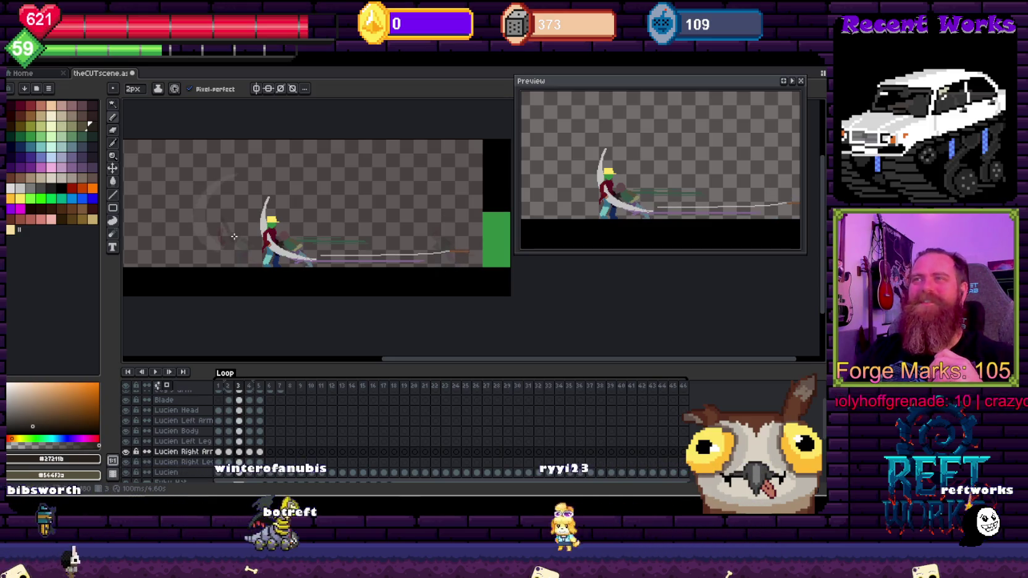
pyautogui.press('Right')
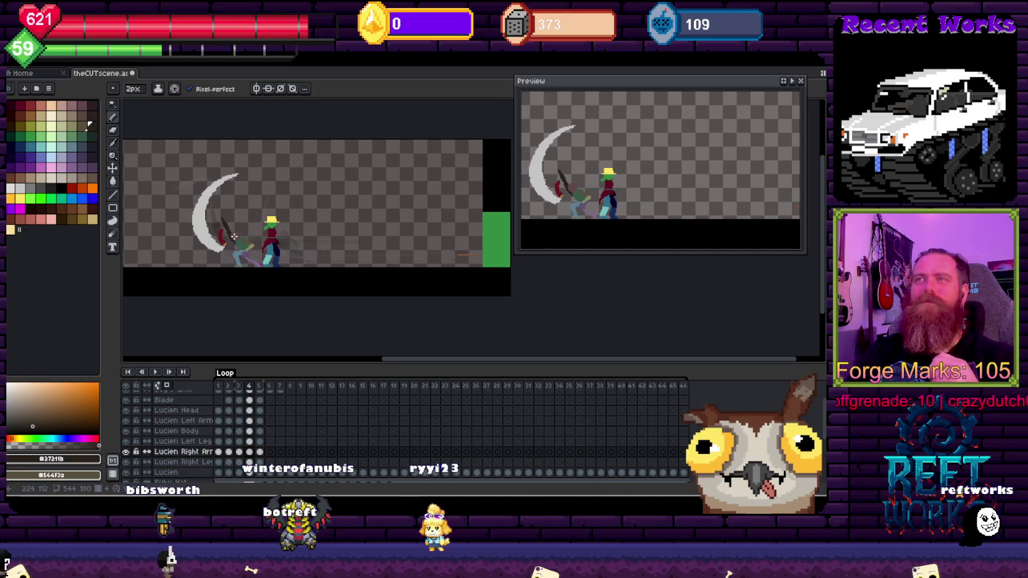
pyautogui.press('Left')
pyautogui.press('Right')
pyautogui.press('Right')
pyautogui.press('Left')
pyautogui.press('Right')
pyautogui.press('Right')
pyautogui.press('Right')
pyautogui.press('Left')
pyautogui.press('Left')
pyautogui.press('Right')
pyautogui.press('Right')
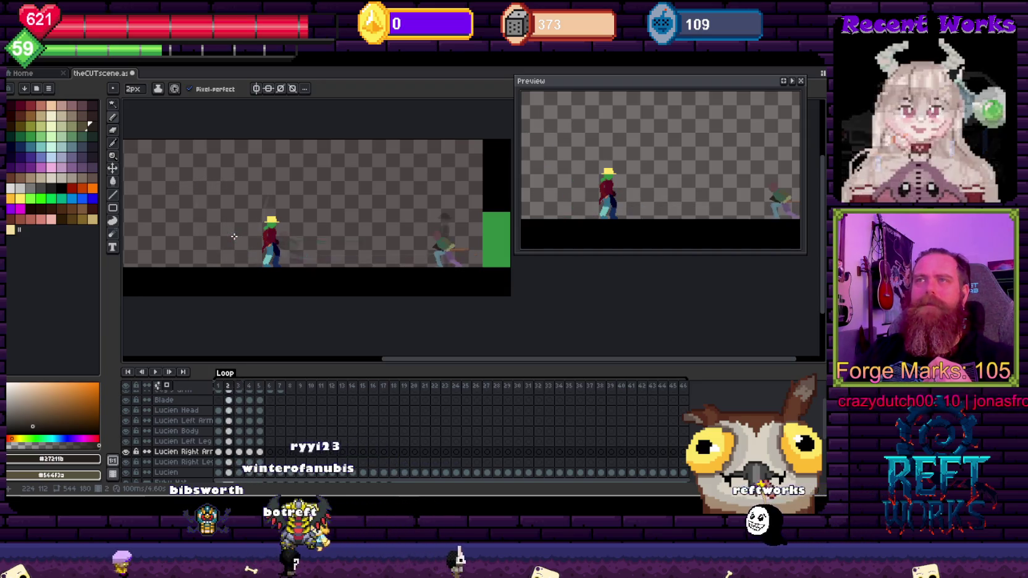
pyautogui.press('Left')
pyautogui.press('Left')
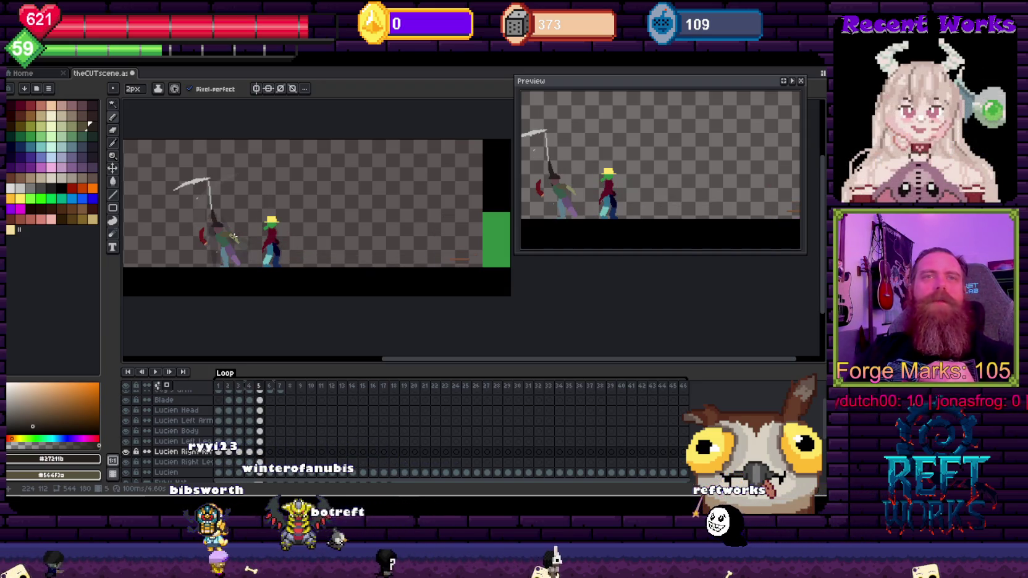
pyautogui.press('Left')
pyautogui.press('Left')
pyautogui.press('Left')
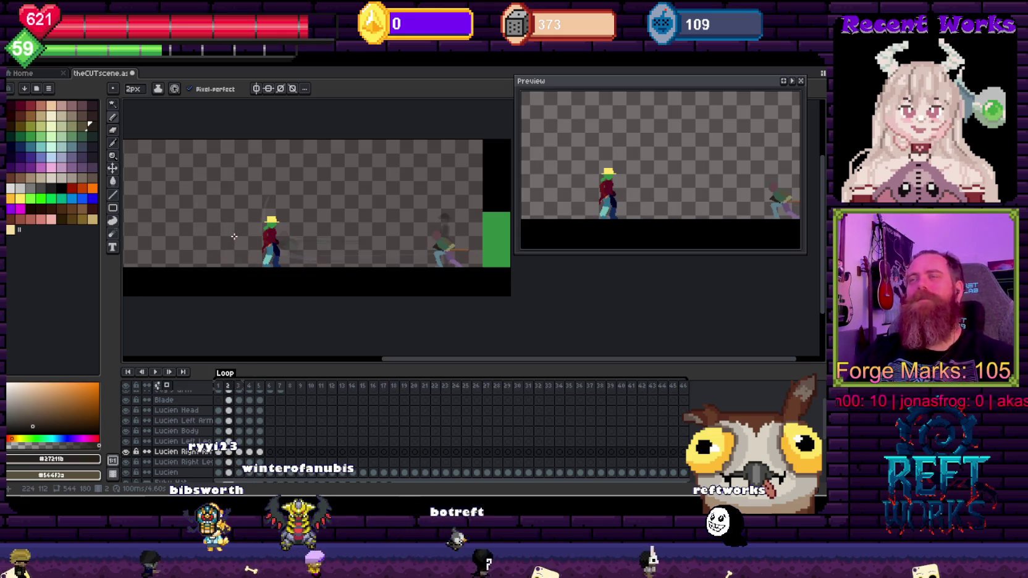
pyautogui.scroll(1, 246, 218)
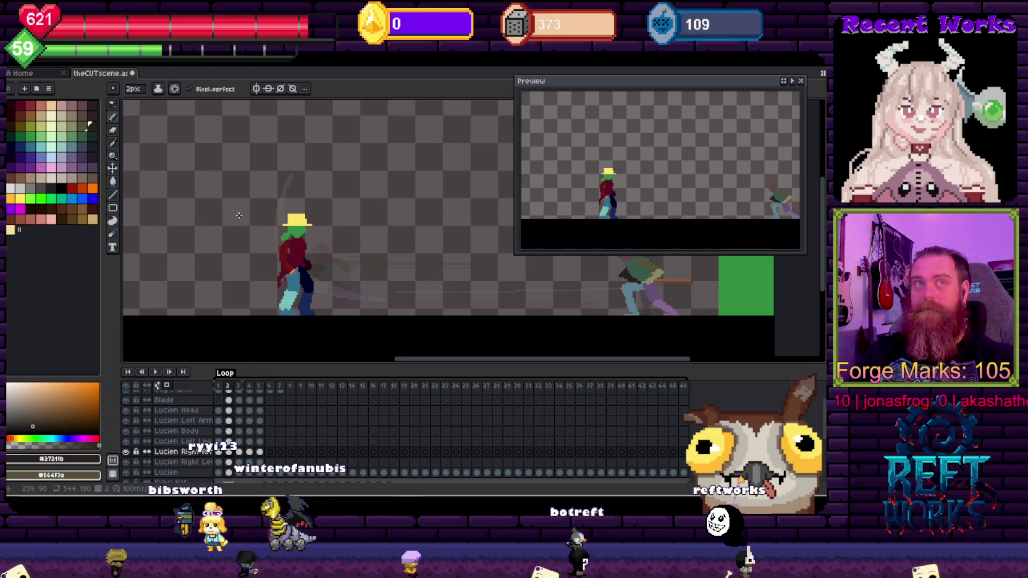
pyautogui.press('Right')
pyautogui.press('Right')
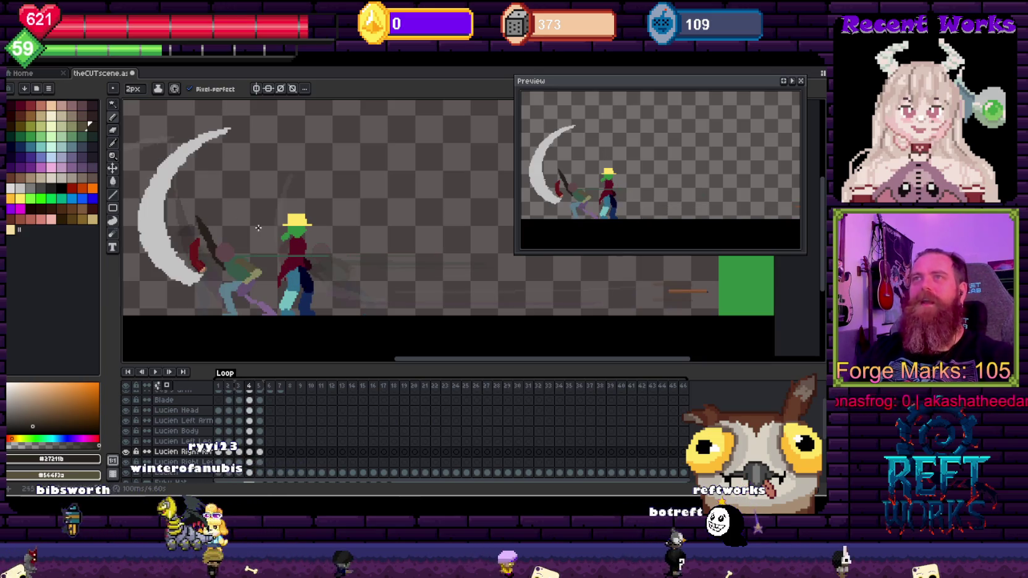
pyautogui.scroll(1, 233, 215)
pyautogui.scroll(1, 280, 254)
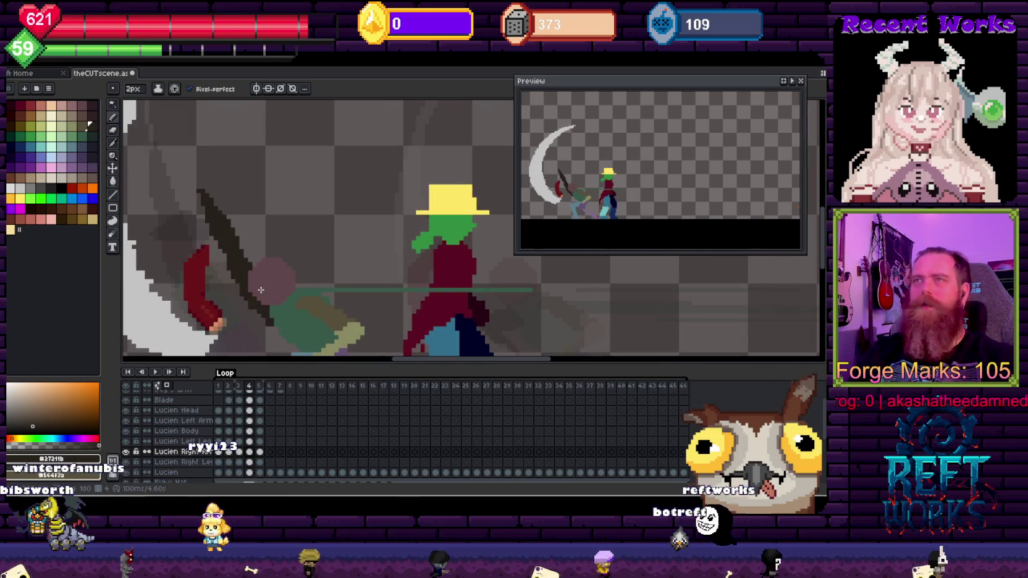
pyautogui.press('b')
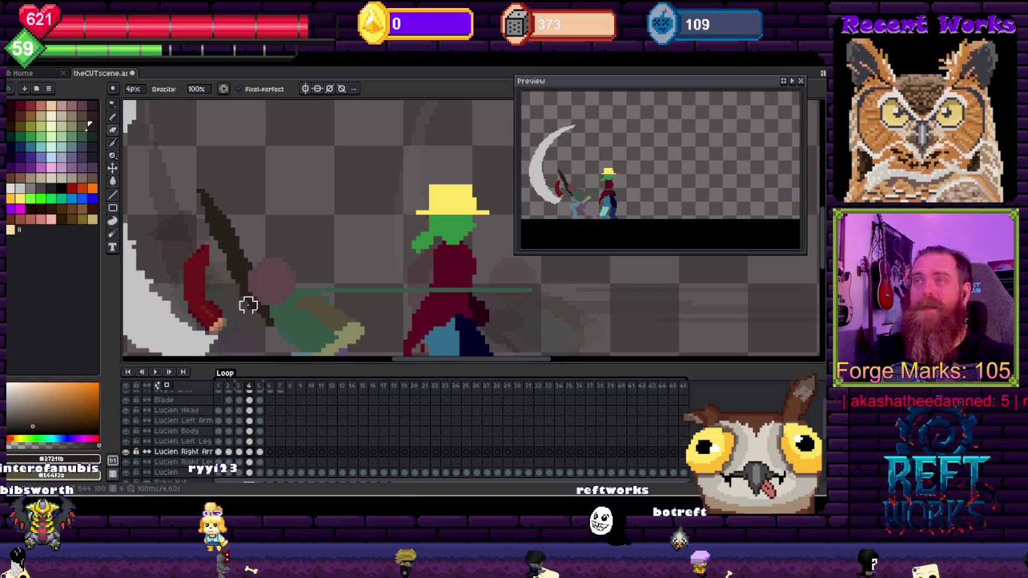
pyautogui.press('i')
pyautogui.press('b')
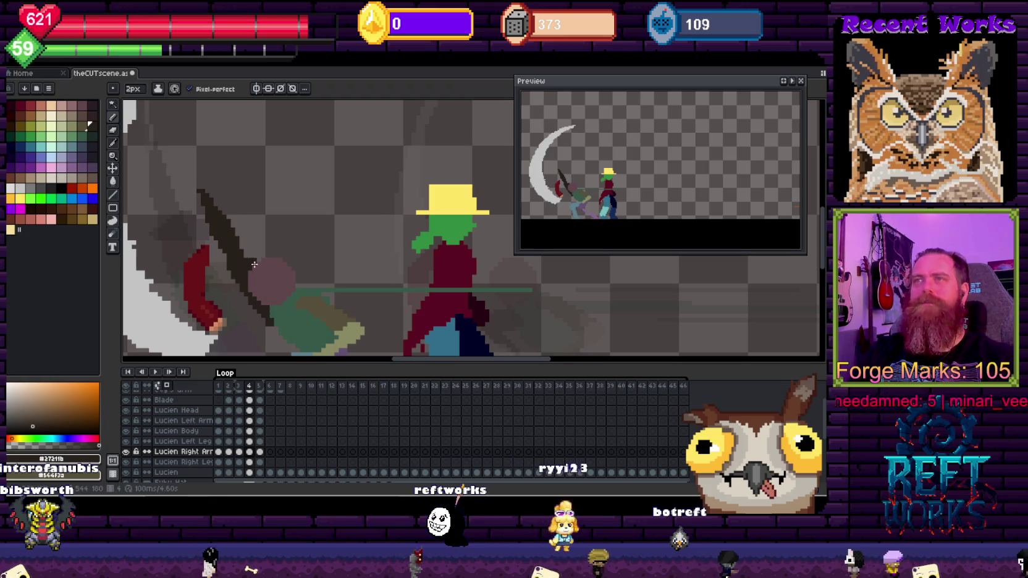
pyautogui.press('e')
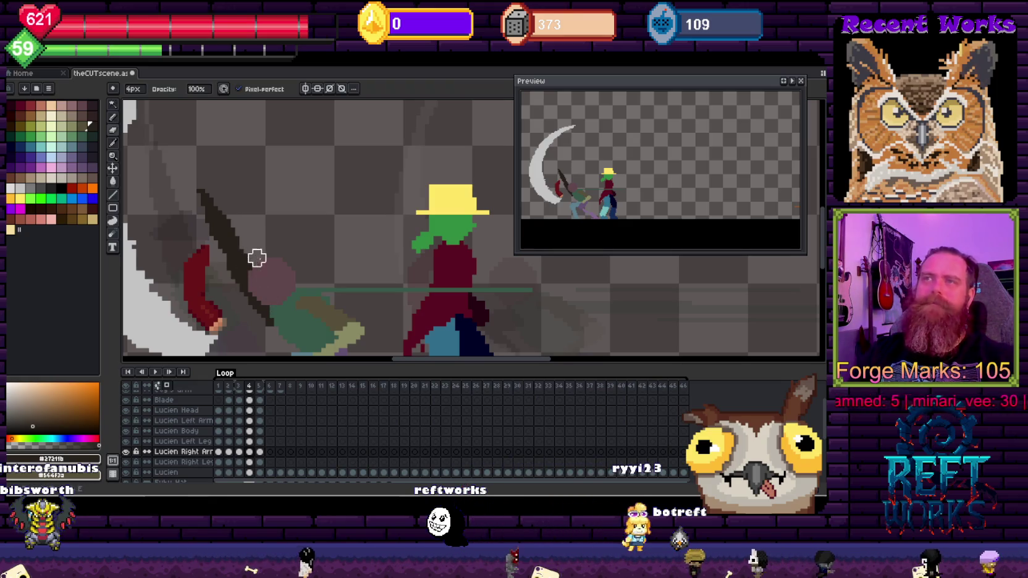
pyautogui.scroll(-1, 283, 254)
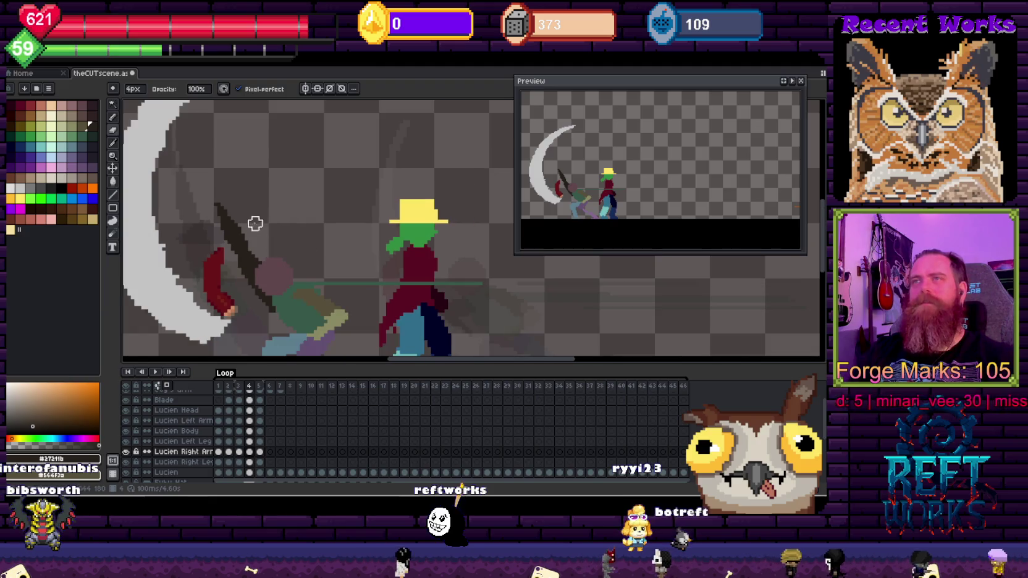
pyautogui.scroll(-3, 314, 214)
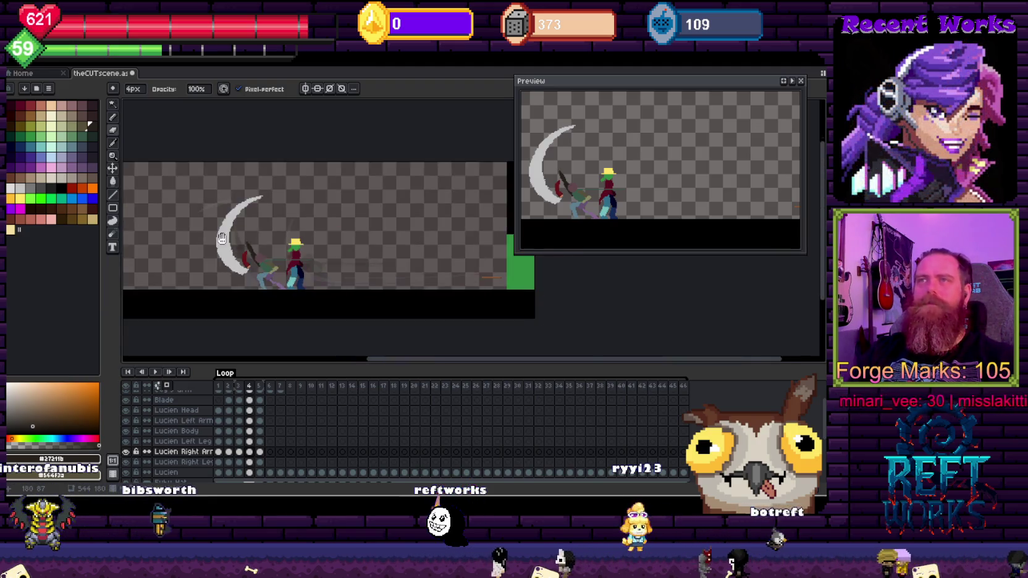
pyautogui.press('b')
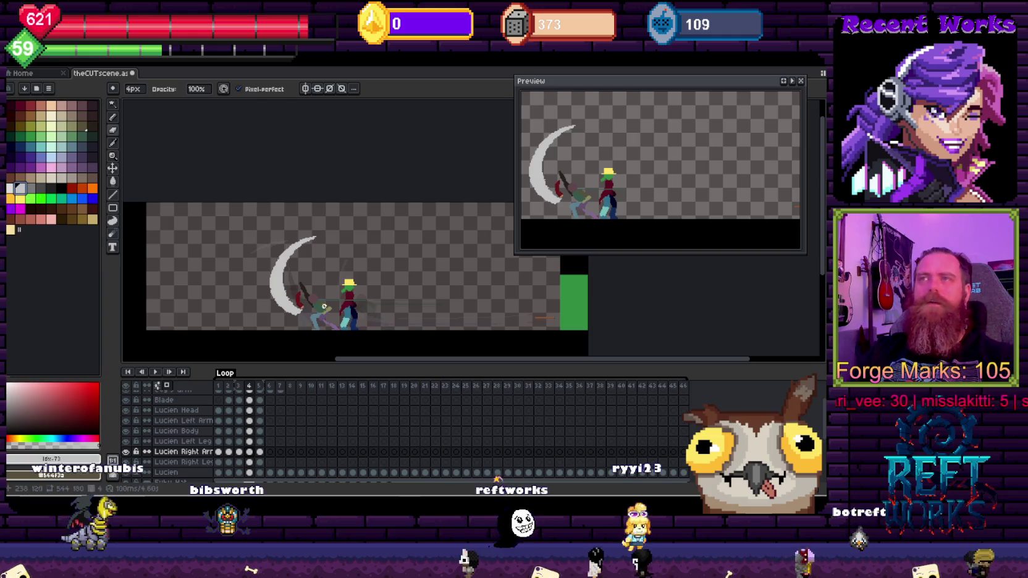
pyautogui.scroll(5, 364, 244)
pyautogui.scroll(-2, 365, 244)
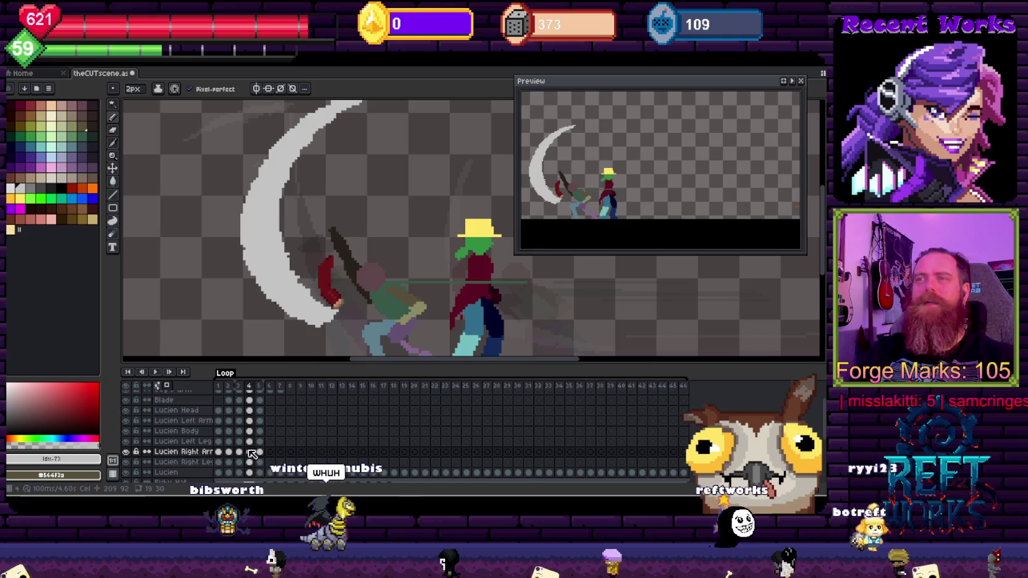
pyautogui.click(249, 400)
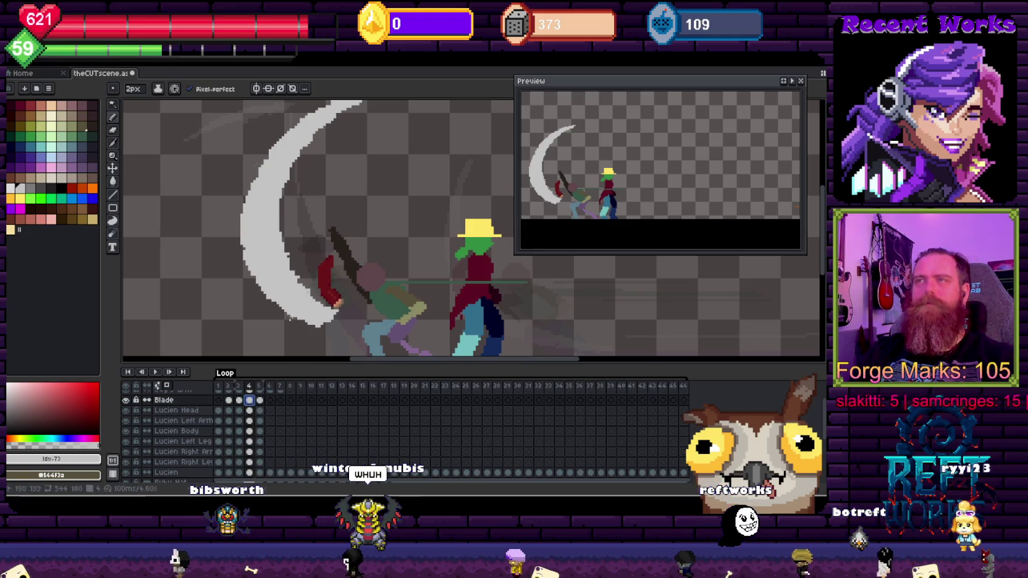
# Draw a 1px white straight shaft from the scythe's hilt up to the crescent's tip
pyautogui.press('-')
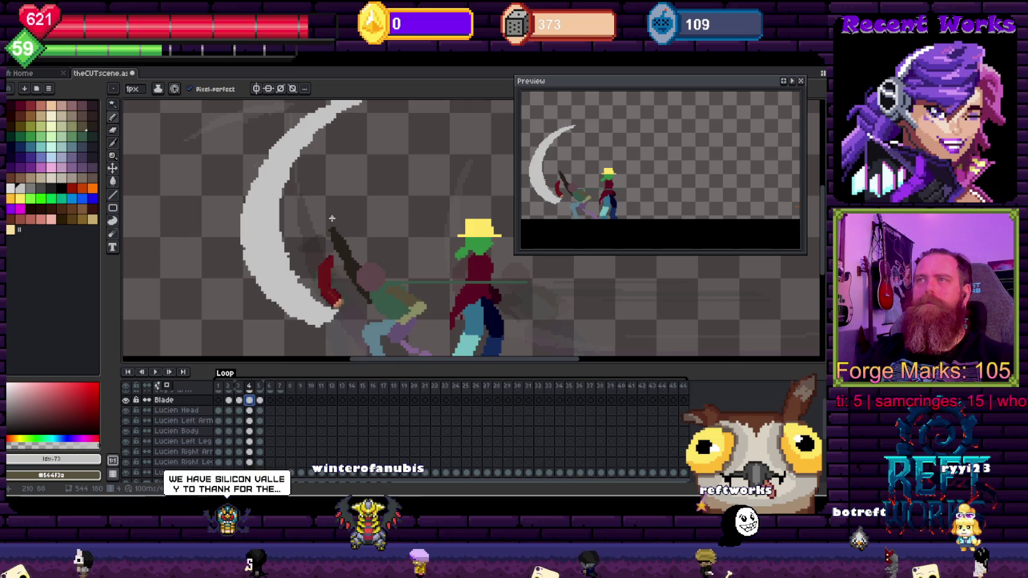
pyautogui.moveTo(337, 225); pyautogui.dragTo(365, 109)
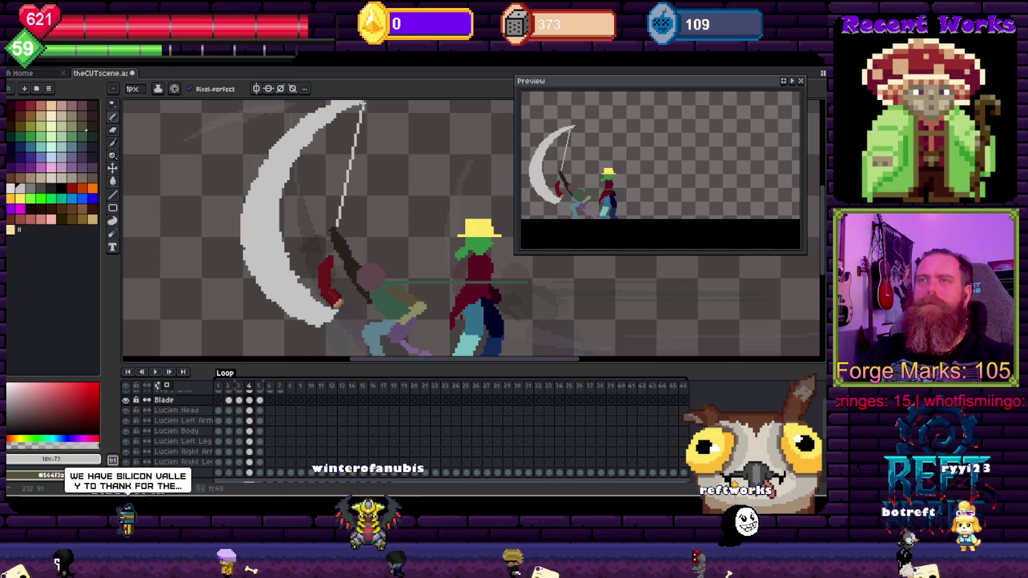
pyautogui.scroll(-5, 363, 105)
pyautogui.scroll(6, 363, 105)
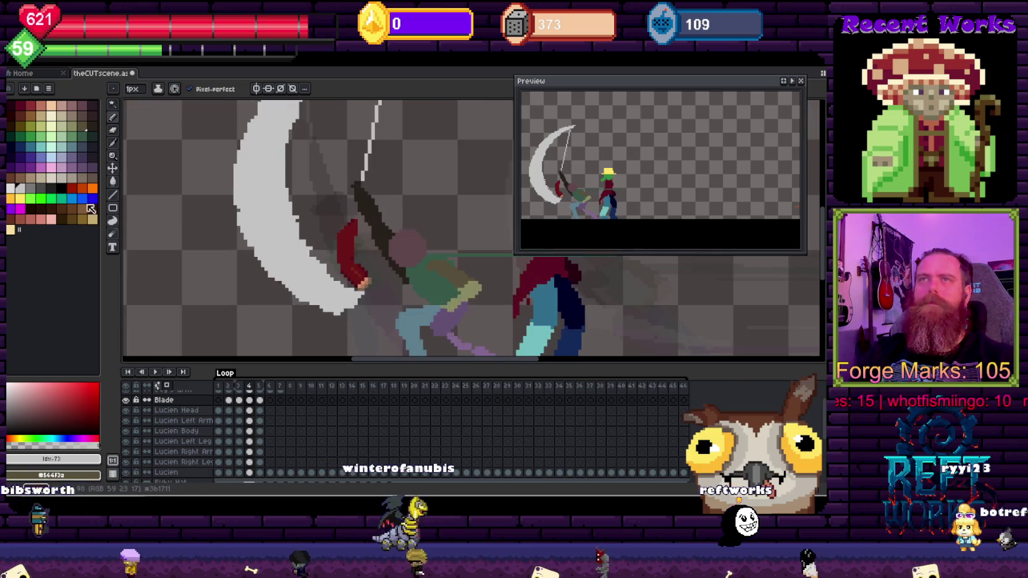
pyautogui.scroll(5, 362, 238)
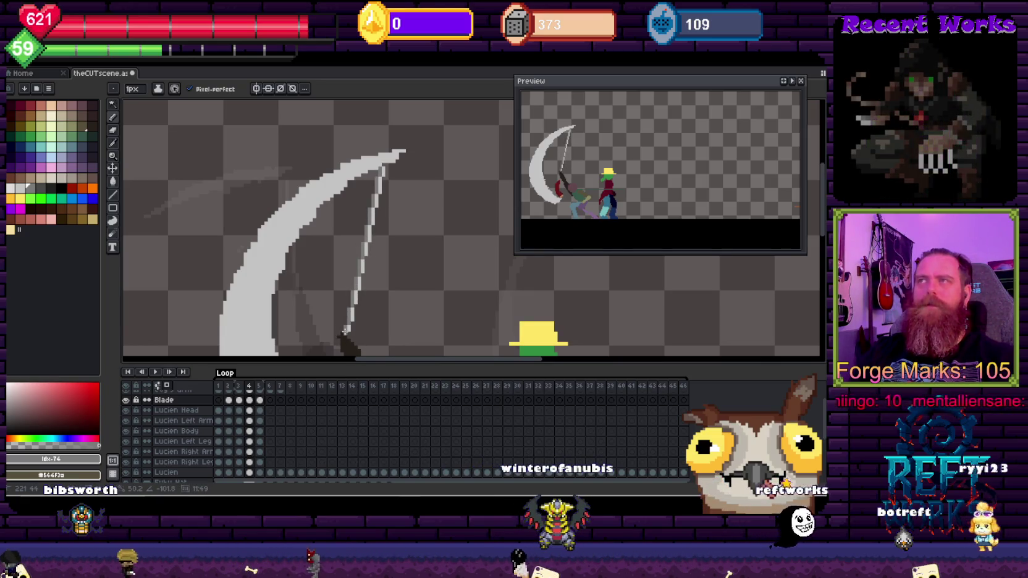
pyautogui.scroll(-3, 344, 330)
pyautogui.scroll(3, 346, 322)
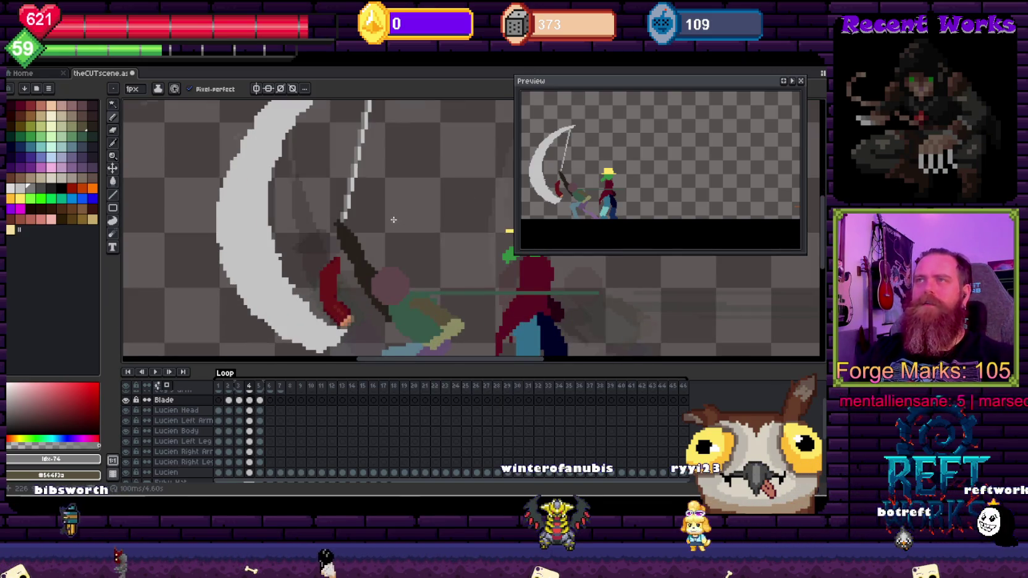
pyautogui.scroll(-1, 396, 222)
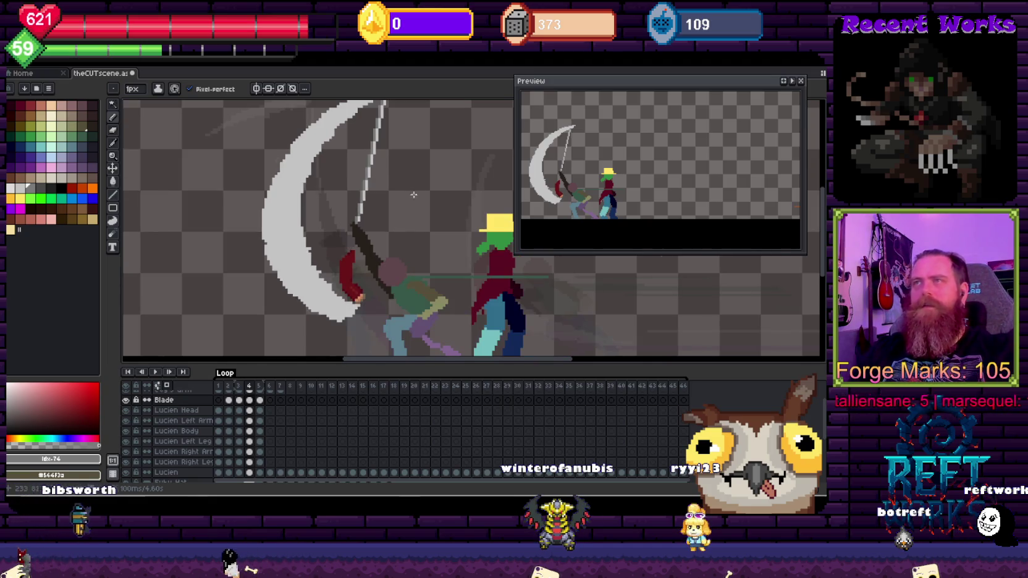
pyautogui.moveTo(397, 188); pyautogui.dragTo(328, 185)
# Select all Lucien body-part cels in frame 3 and move them about 13 pixels right
pyautogui.press('Left')
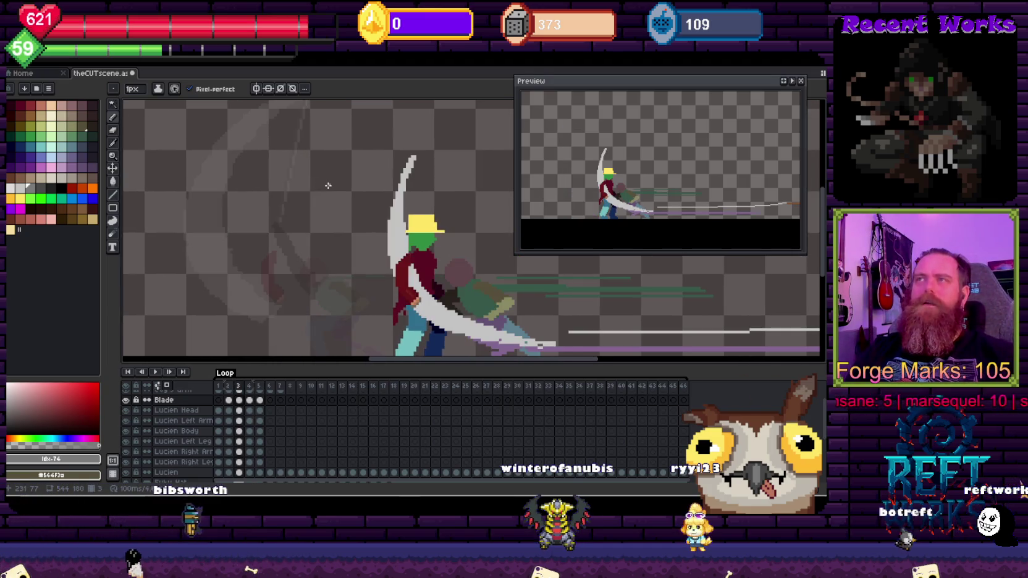
pyautogui.moveTo(485, 182); pyautogui.dragTo(358, 155)
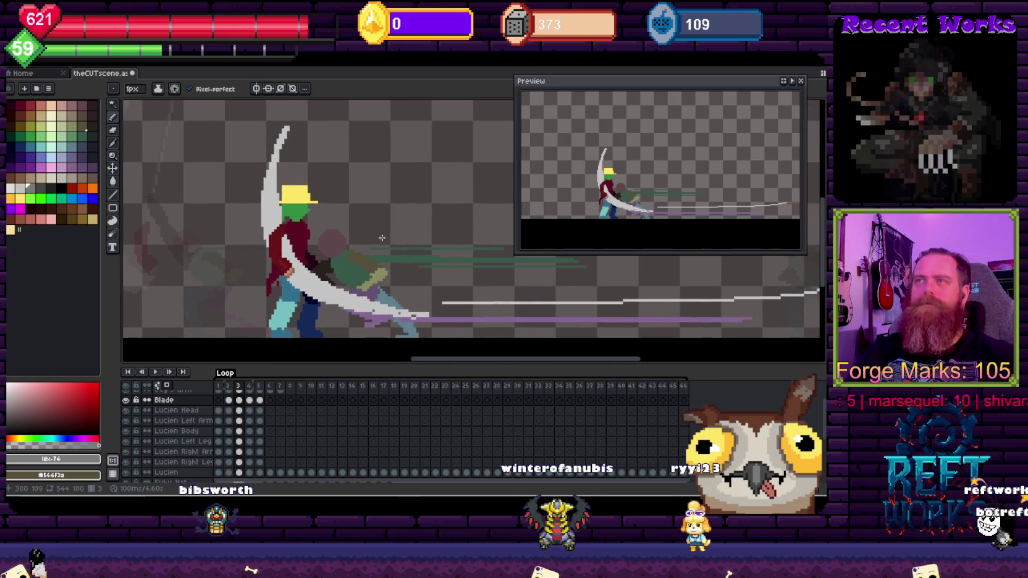
pyautogui.press('m')
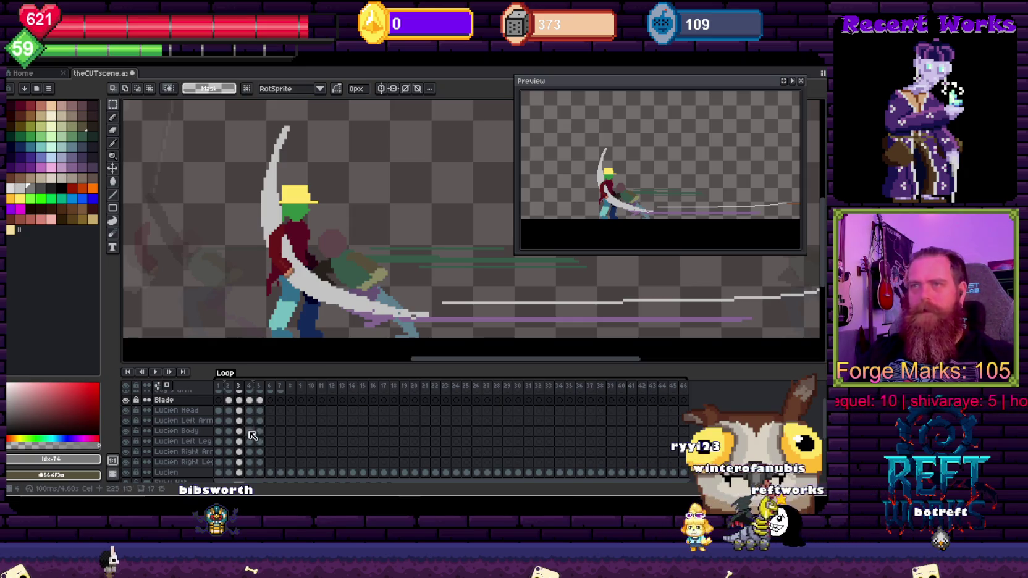
pyautogui.moveTo(239, 410); pyautogui.dragTo(239, 462)
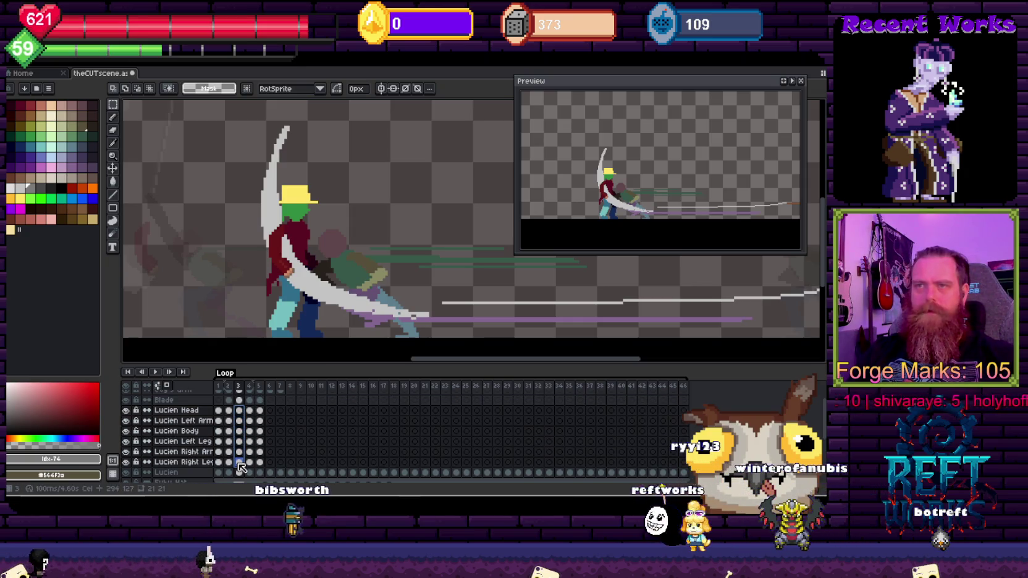
pyautogui.press('v')
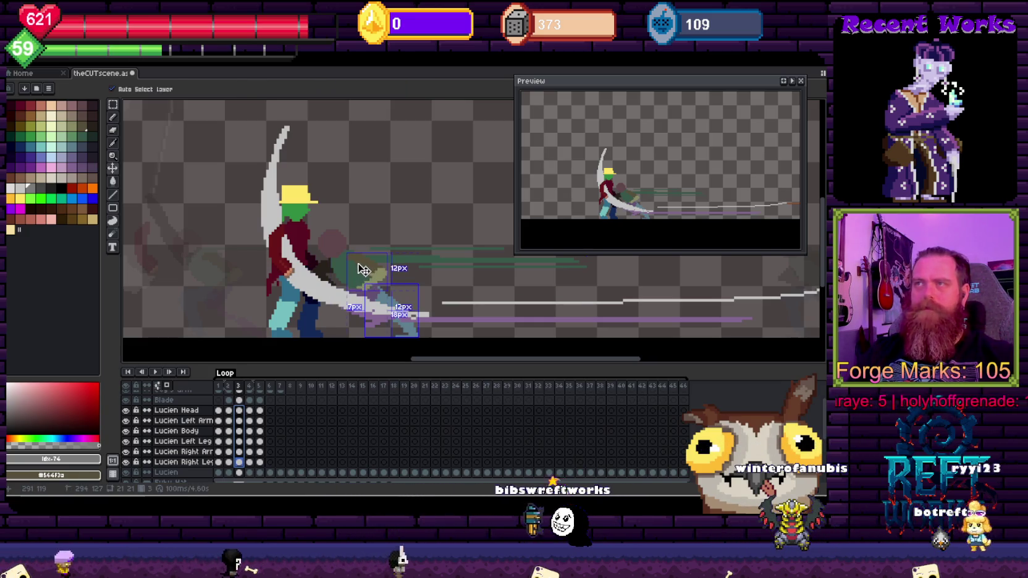
pyautogui.press('Right')
pyautogui.press('Right')
pyautogui.press('Right')
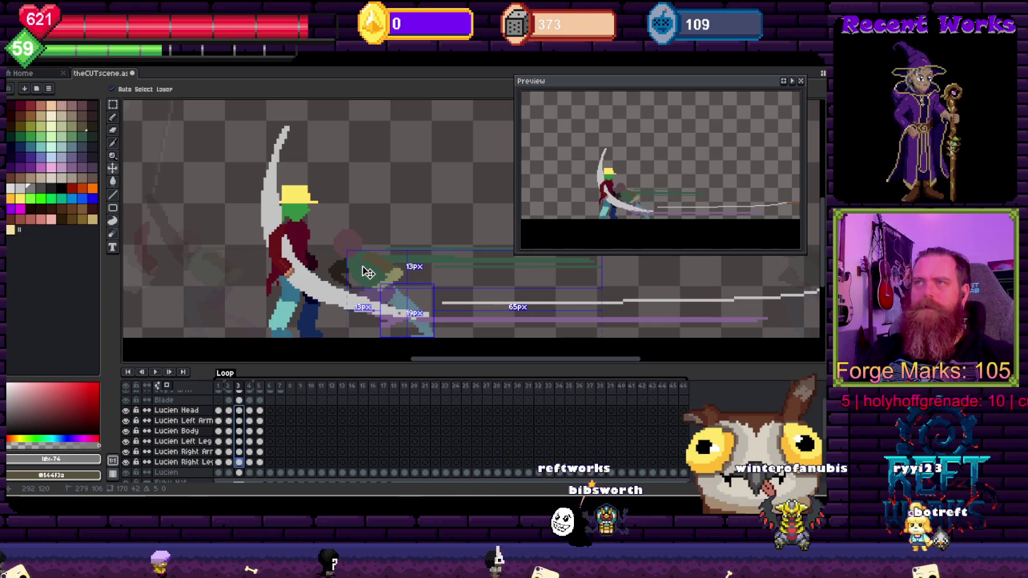
pyautogui.moveTo(368, 273); pyautogui.dragTo(382, 272)
pyautogui.moveTo(378, 272); pyautogui.dragTo(386, 272)
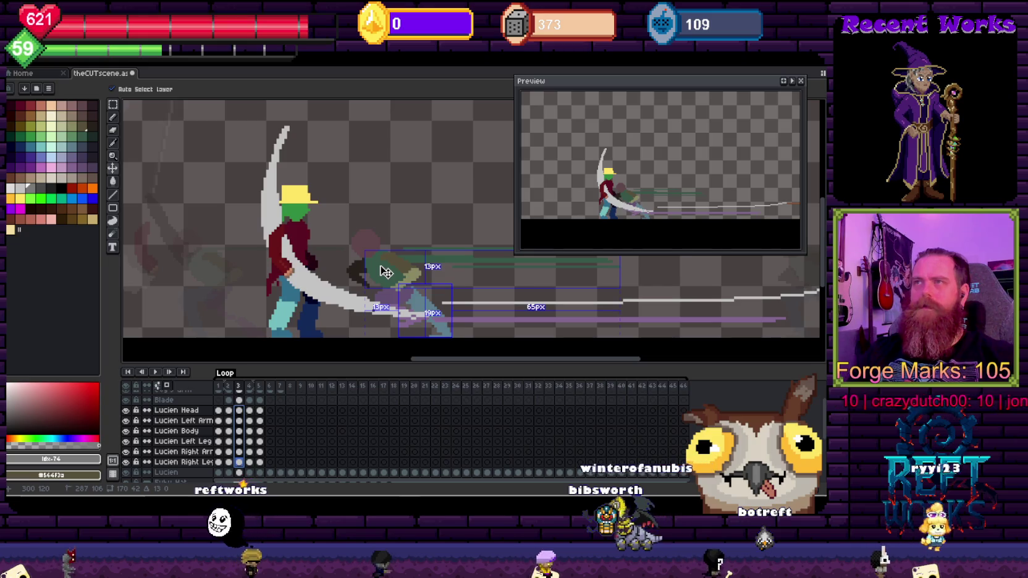
pyautogui.press('b')
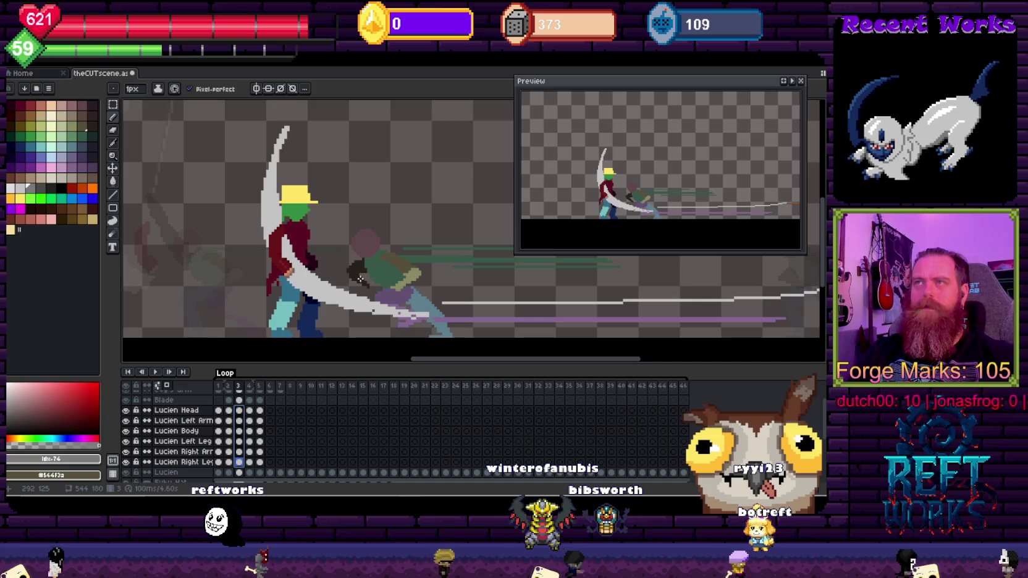
pyautogui.press('Escape')
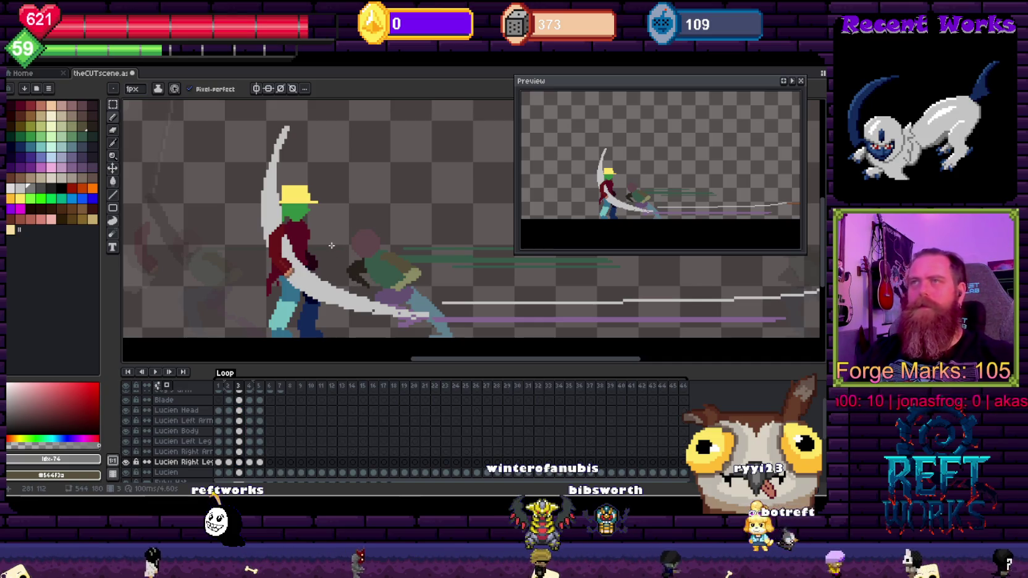
# Pick the dark brown and draw a staff on the Lucien Right Arm layer in frame 3
pyautogui.scroll(3, 252, 202)
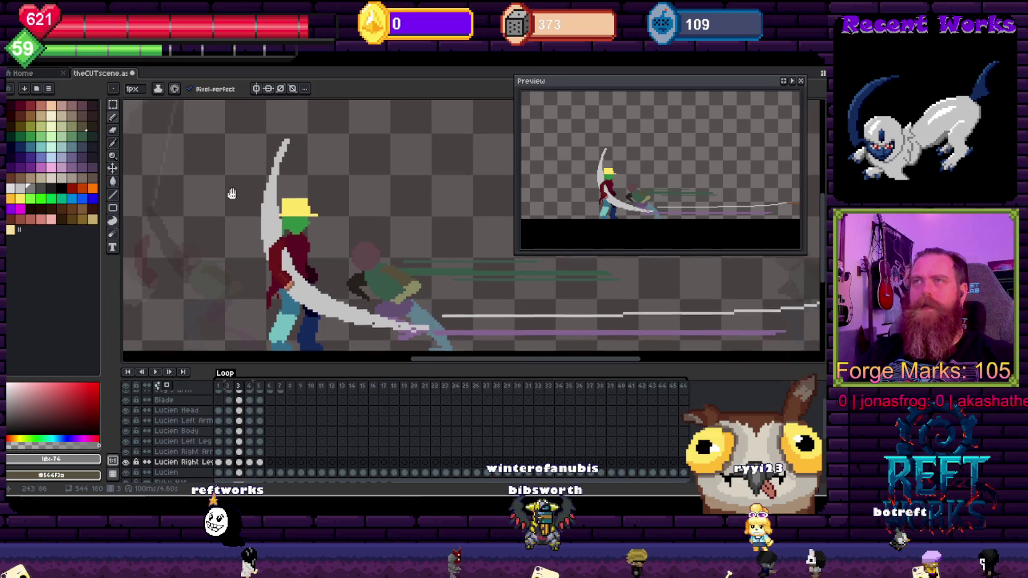
pyautogui.keyDown('alt'); pyautogui.click(355, 308); pyautogui.keyUp('alt')
pyautogui.press('e')
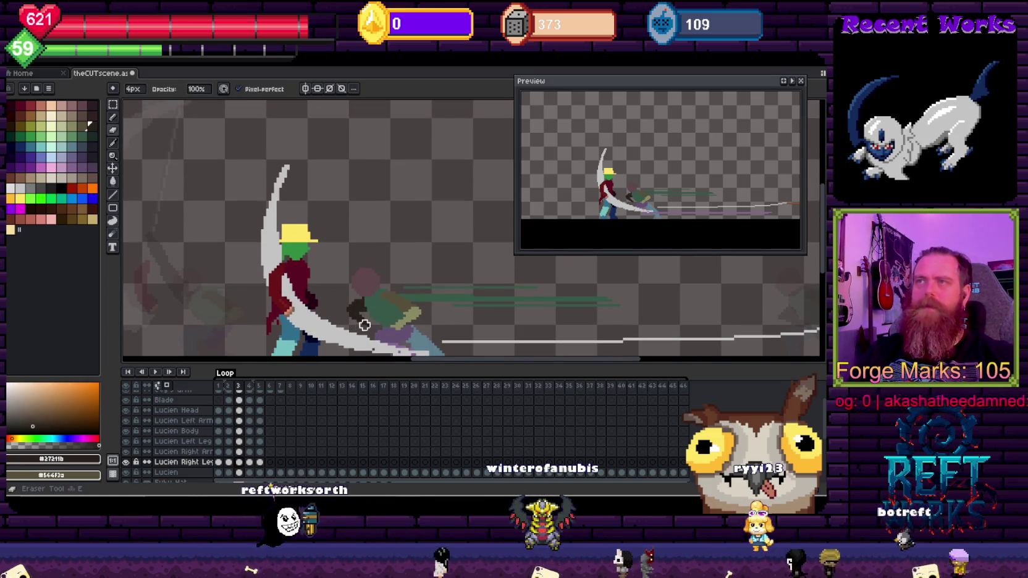
pyautogui.press('Up')
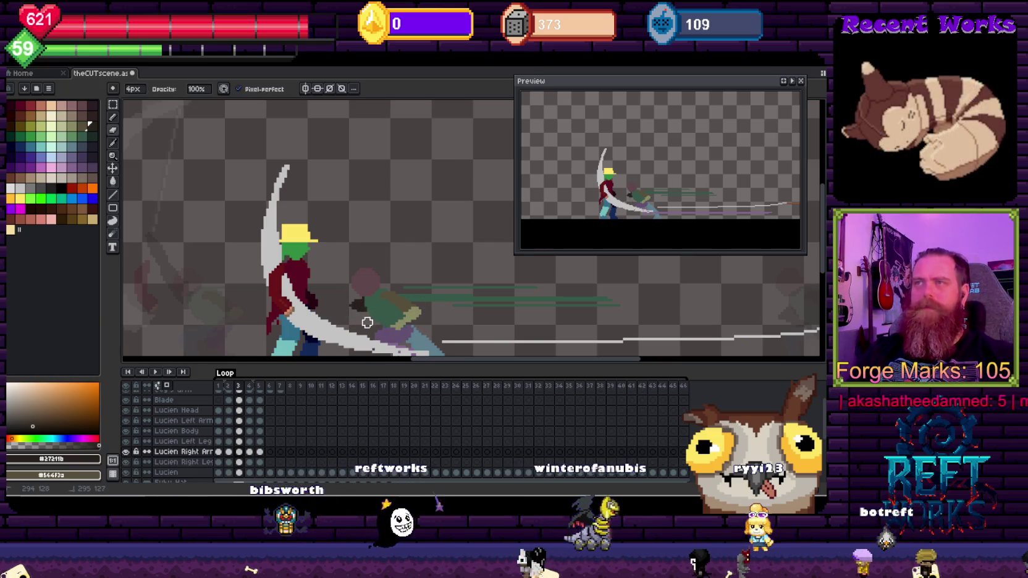
pyautogui.press('b')
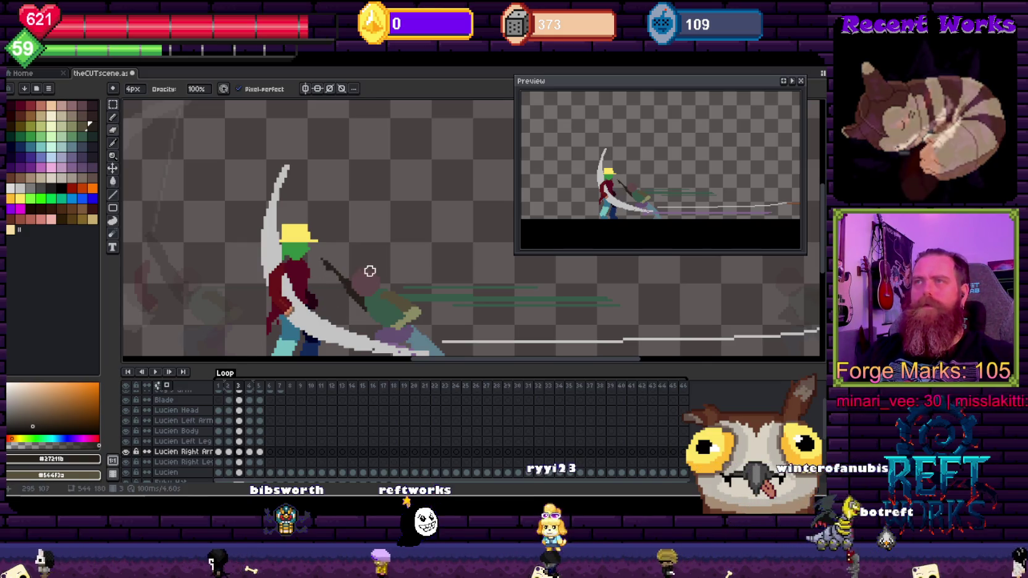
pyautogui.press('b')
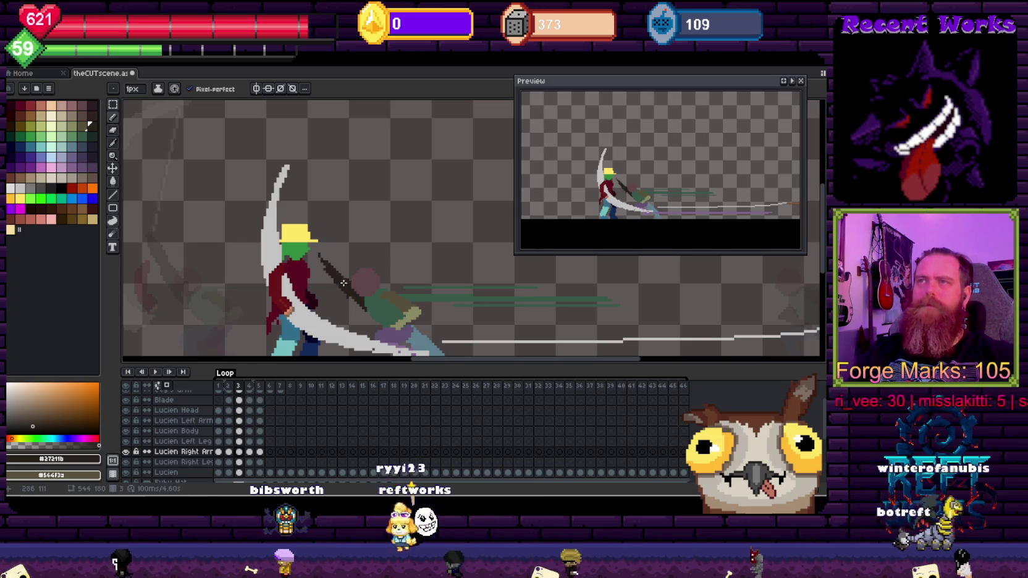
# Erase the thin top tip of the new staff
pyautogui.press('e')
pyautogui.click(321, 266)
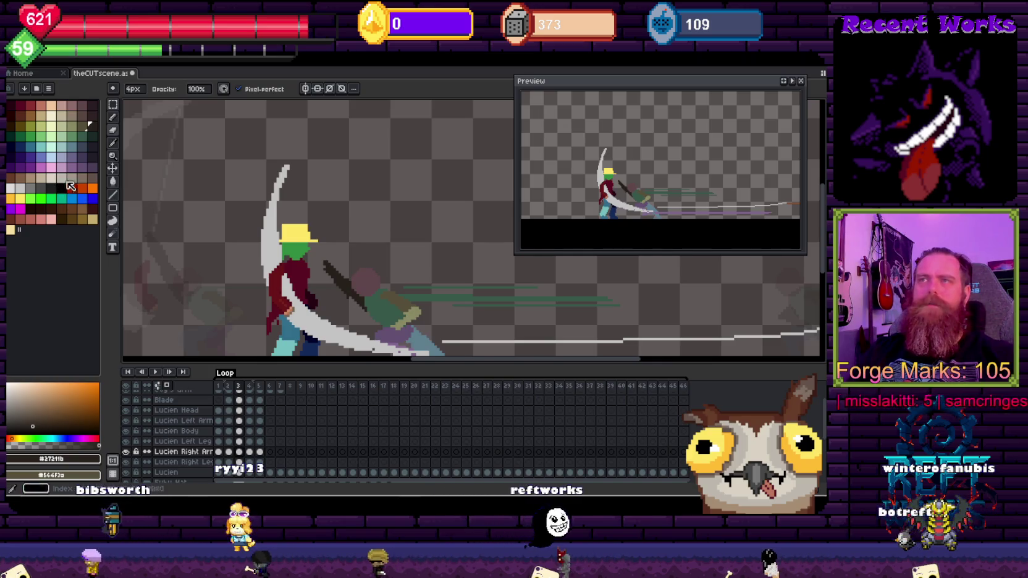
pyautogui.hscroll(-3, 247, 189)
pyautogui.press(',')
pyautogui.scroll(-3, 362, 239)
pyautogui.scroll(3, 429, 237)
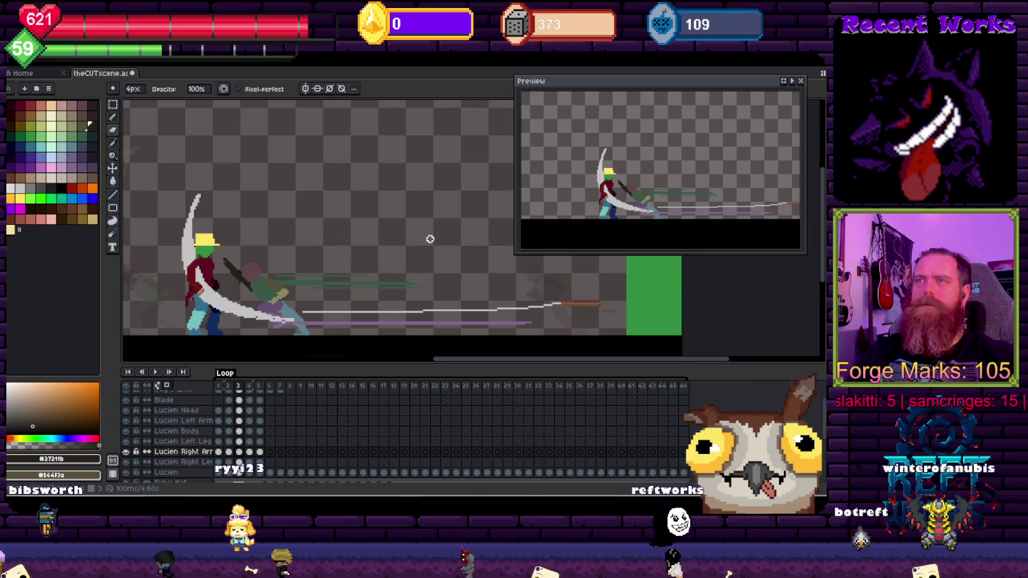
# Flip between frames 2 and 3 to compare, landing on frame 4
pyautogui.press('.')
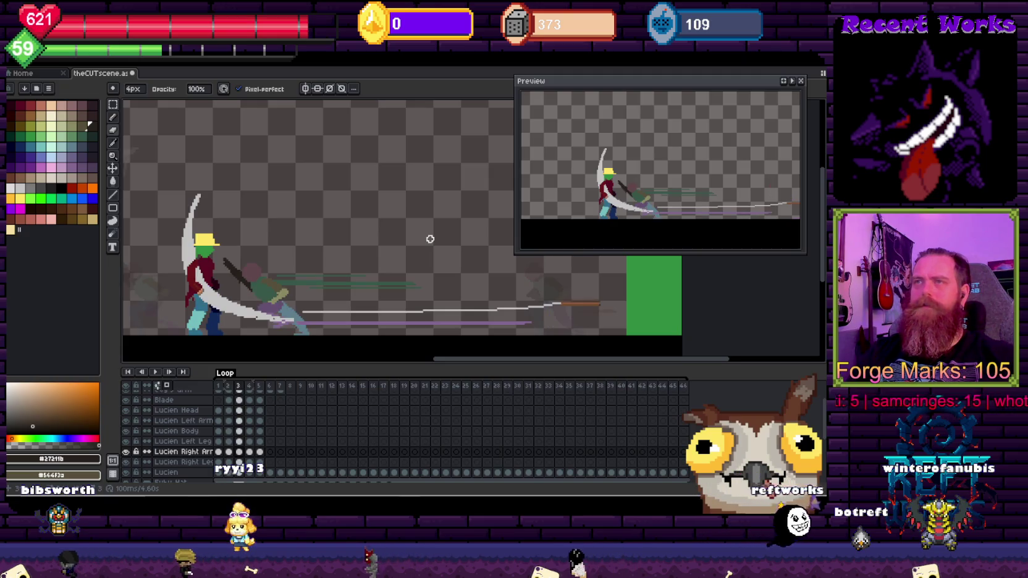
pyautogui.press(',')
pyautogui.press('.')
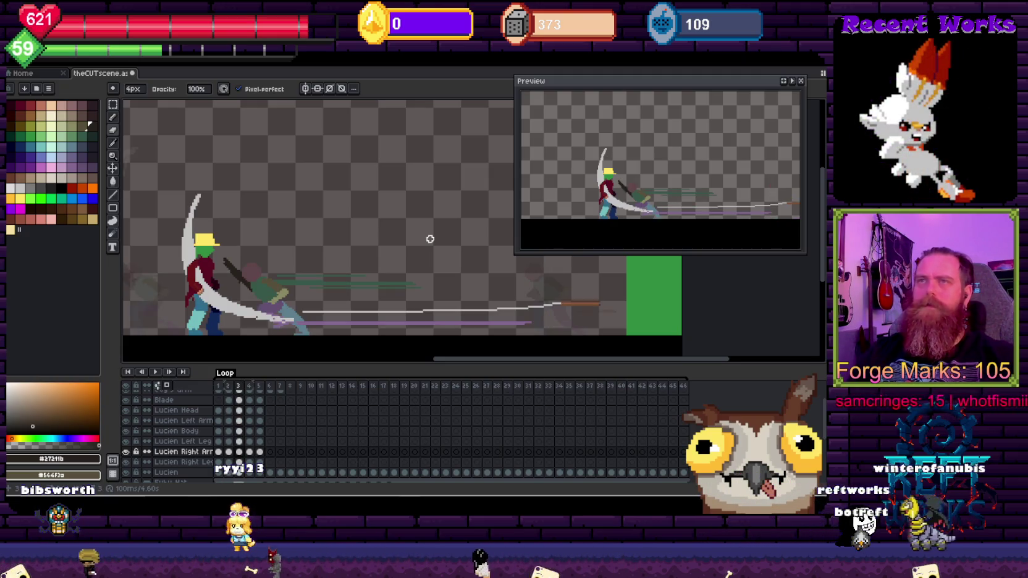
pyautogui.hscroll(-1, 239, 237)
pyautogui.hscroll(-1, 238, 237)
pyautogui.press('.')
pyautogui.scroll(1, 245, 230)
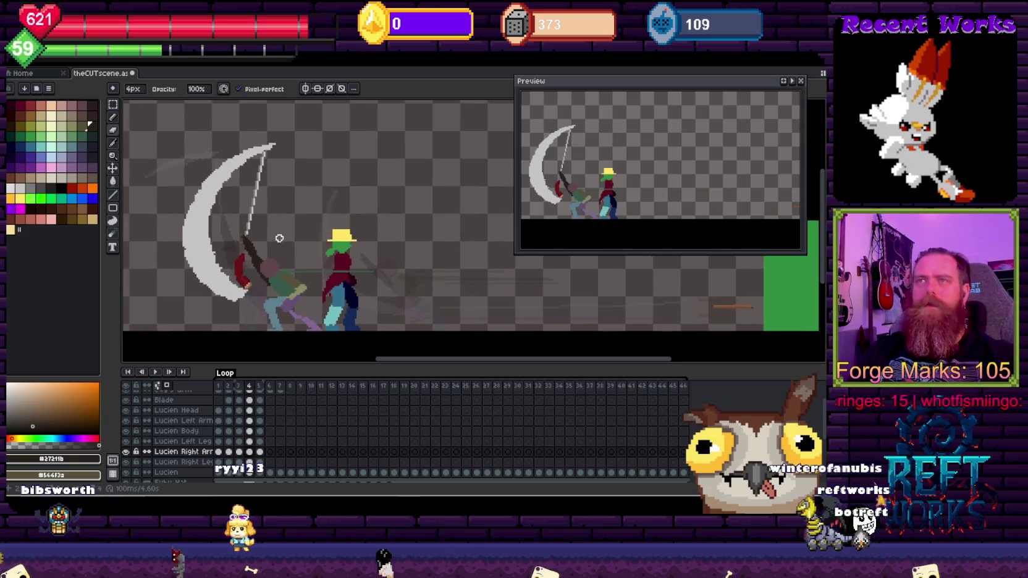
pyautogui.scroll(1, 269, 252)
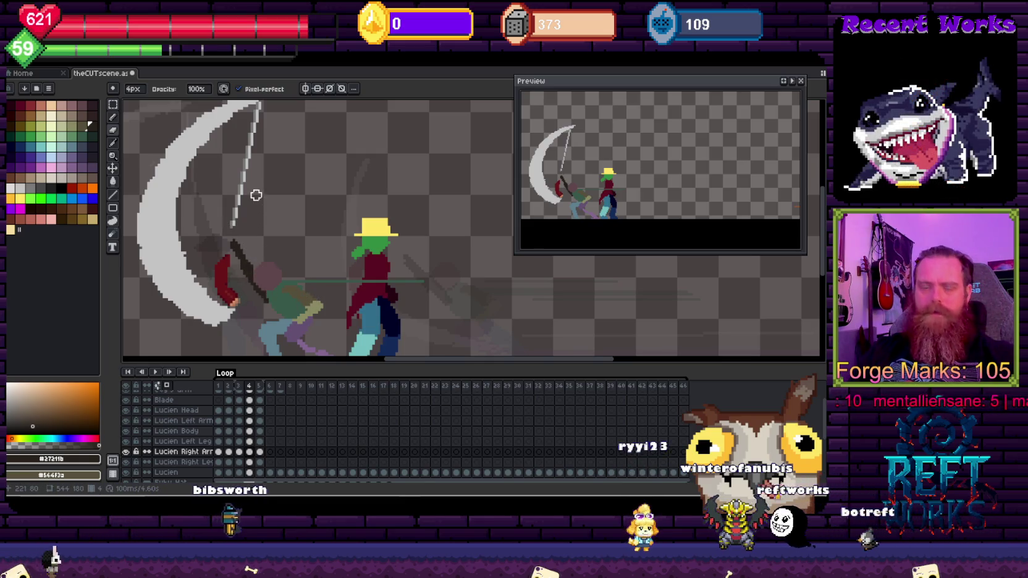
# Erase the top of the scythe handle on frame 4's Blade cel and clear the selection
pyautogui.press('m')
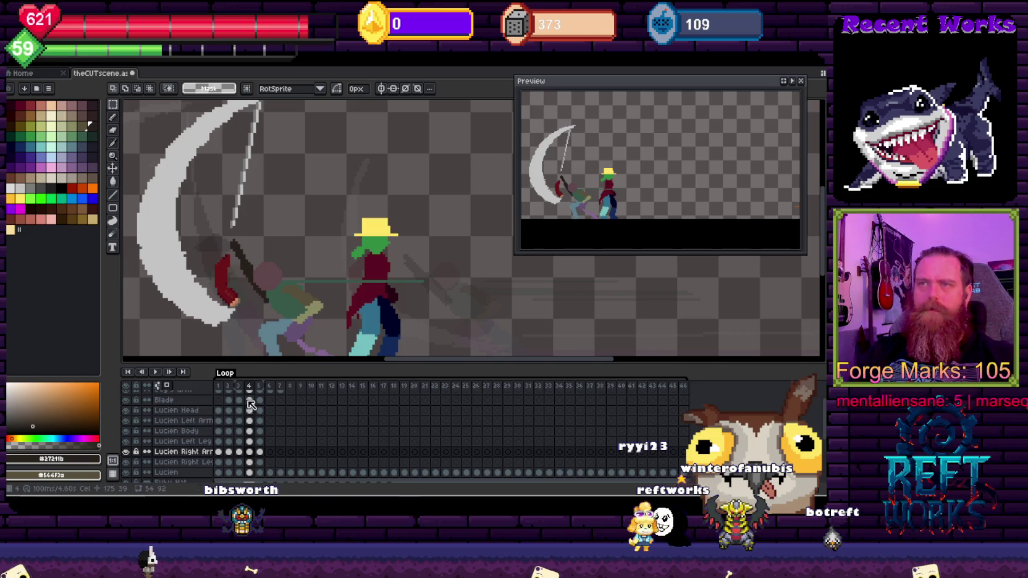
pyautogui.click(250, 400)
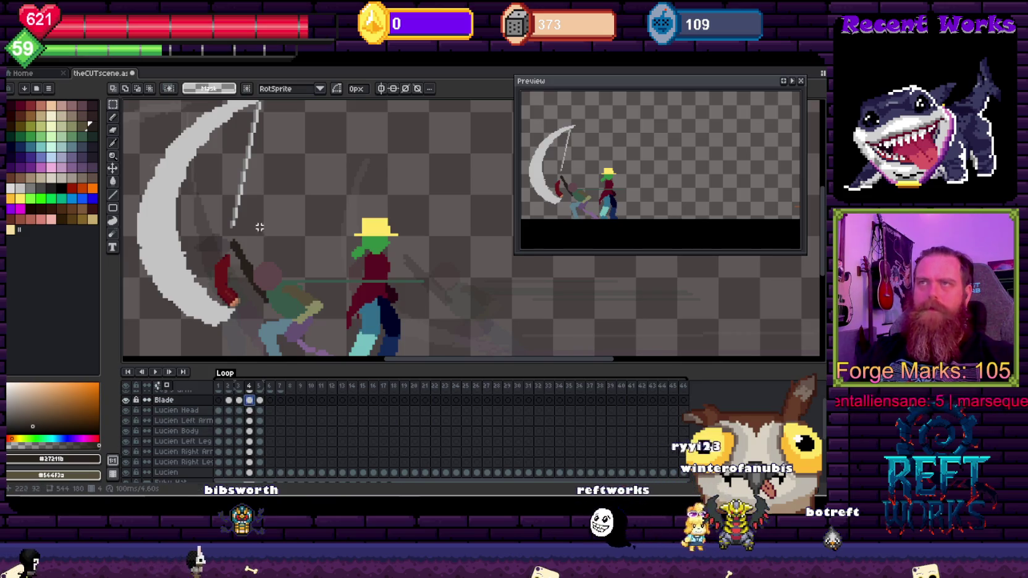
pyautogui.press('e')
pyautogui.click(255, 121)
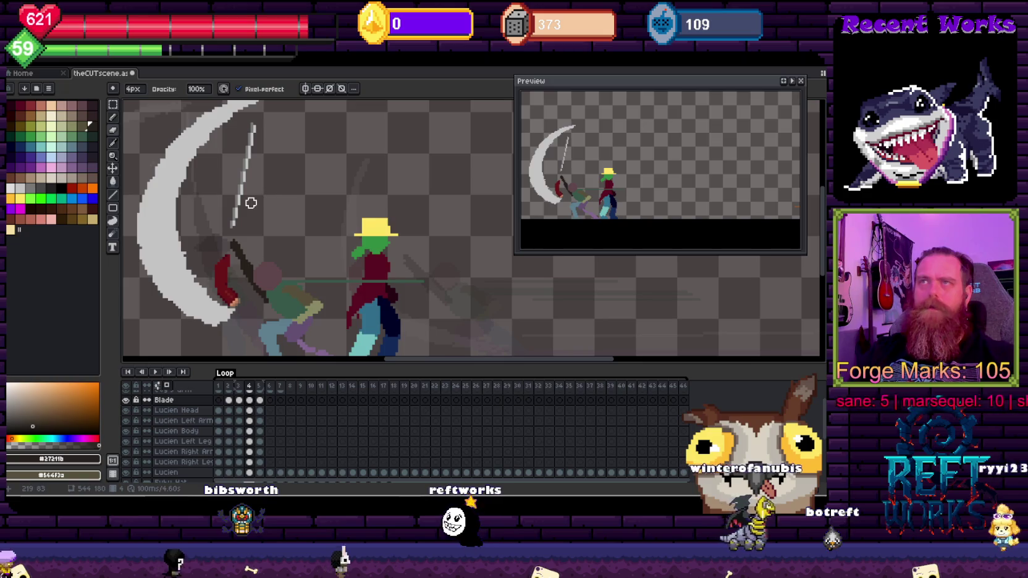
pyautogui.press('m')
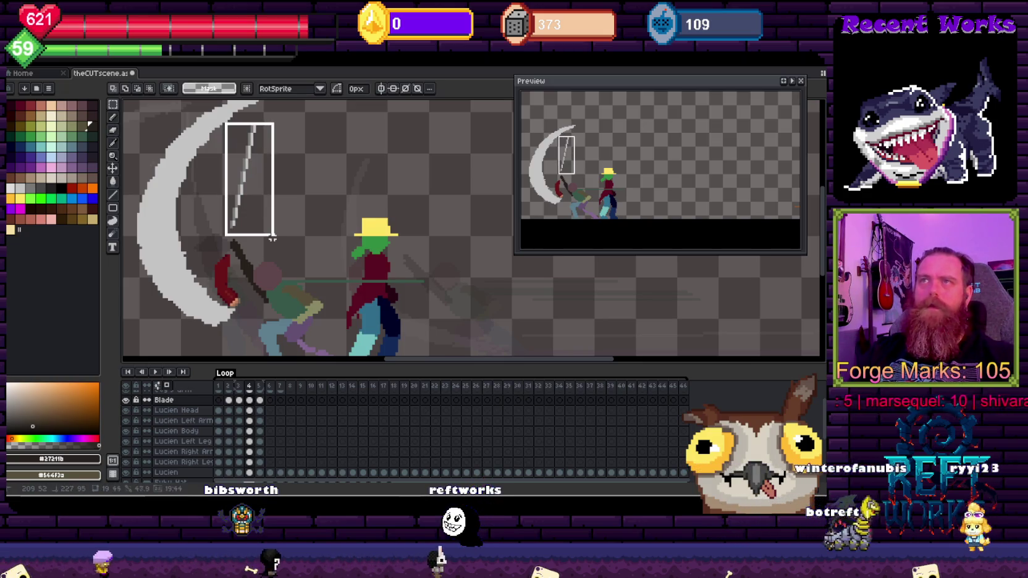
pyautogui.click(262, 229)
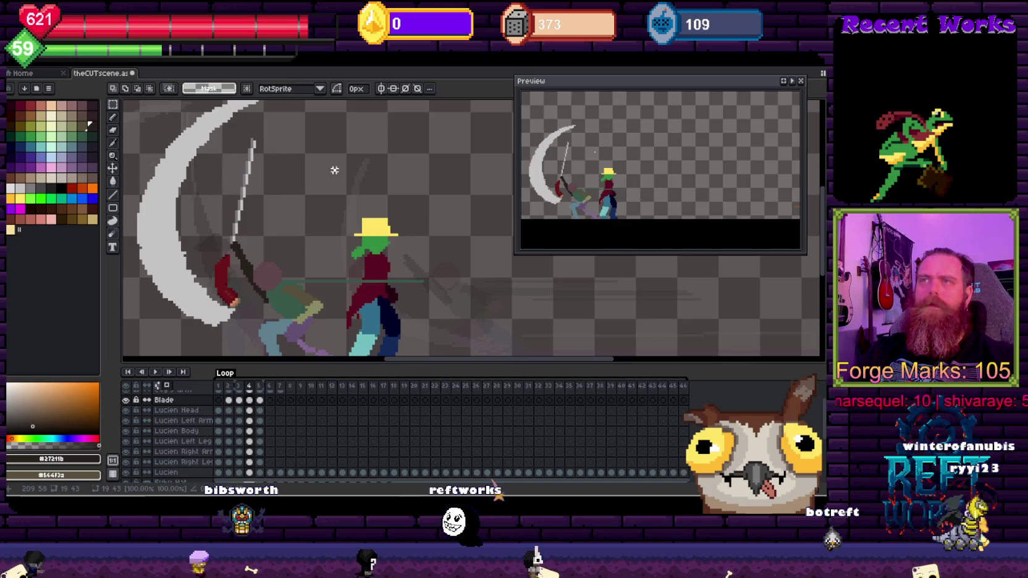
pyautogui.scroll(-3, 334, 170)
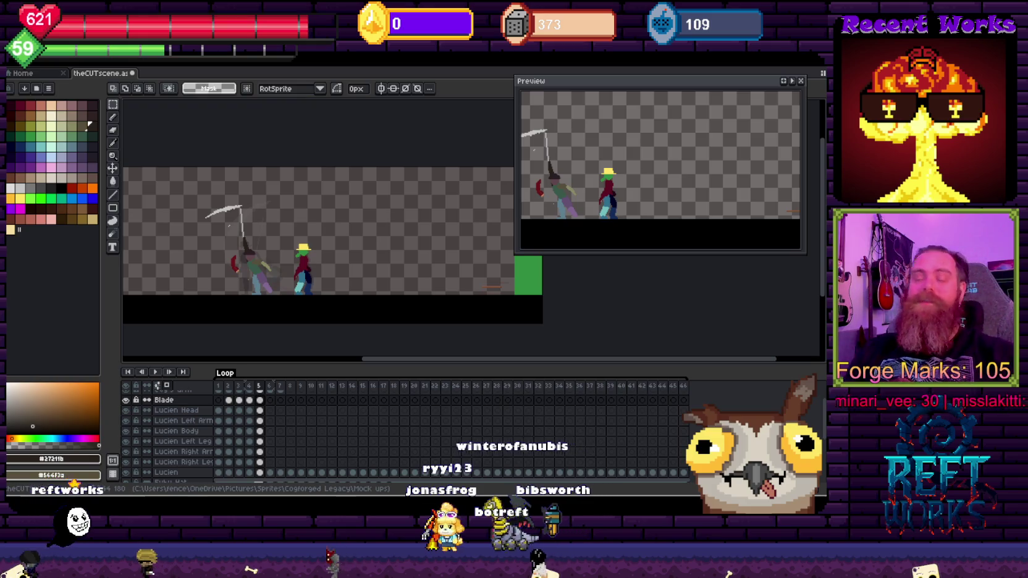
pyautogui.moveTo(328, 152); pyautogui.dragTo(388, 171)
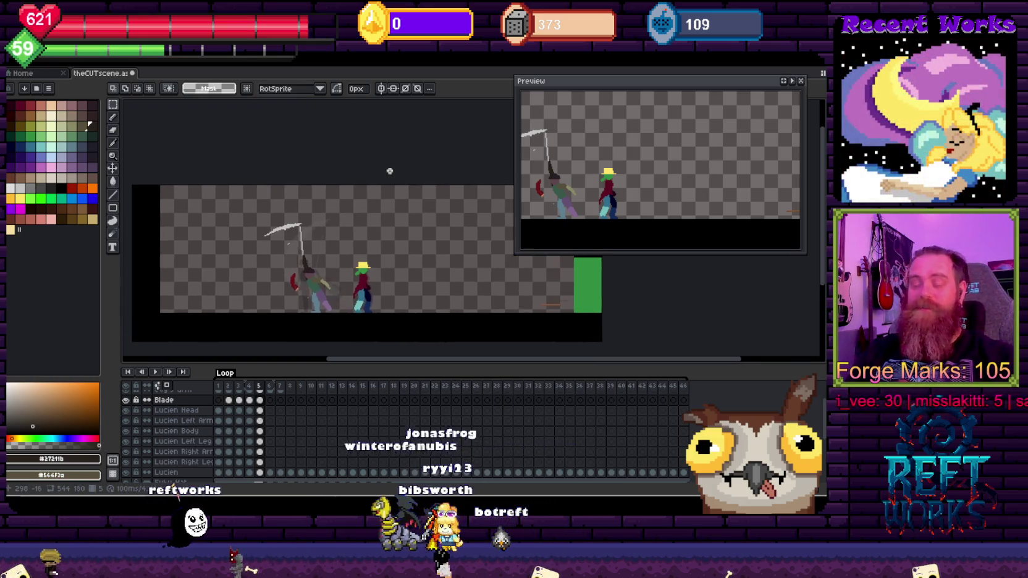
pyautogui.press('Return')
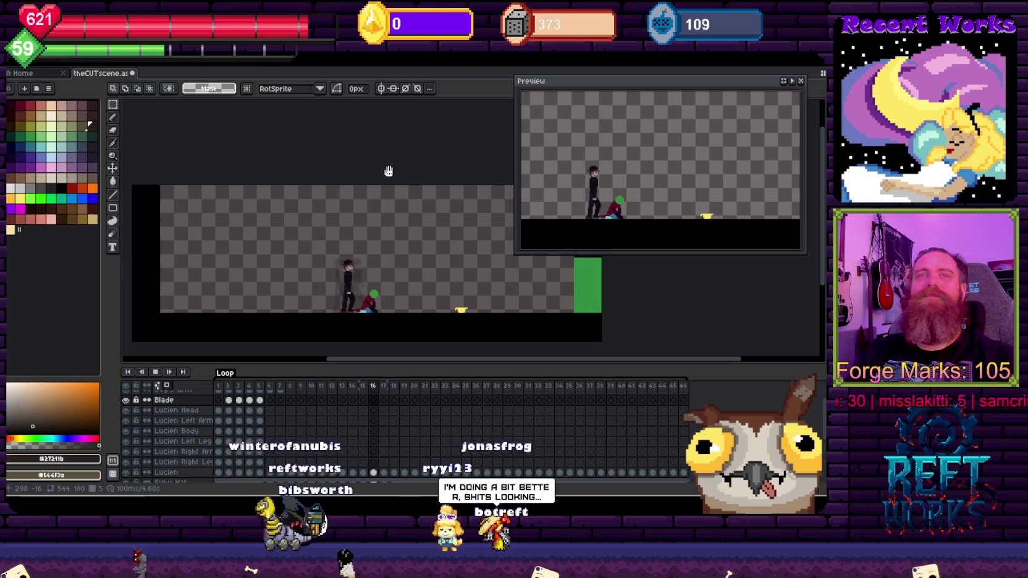
pyautogui.press('Return')
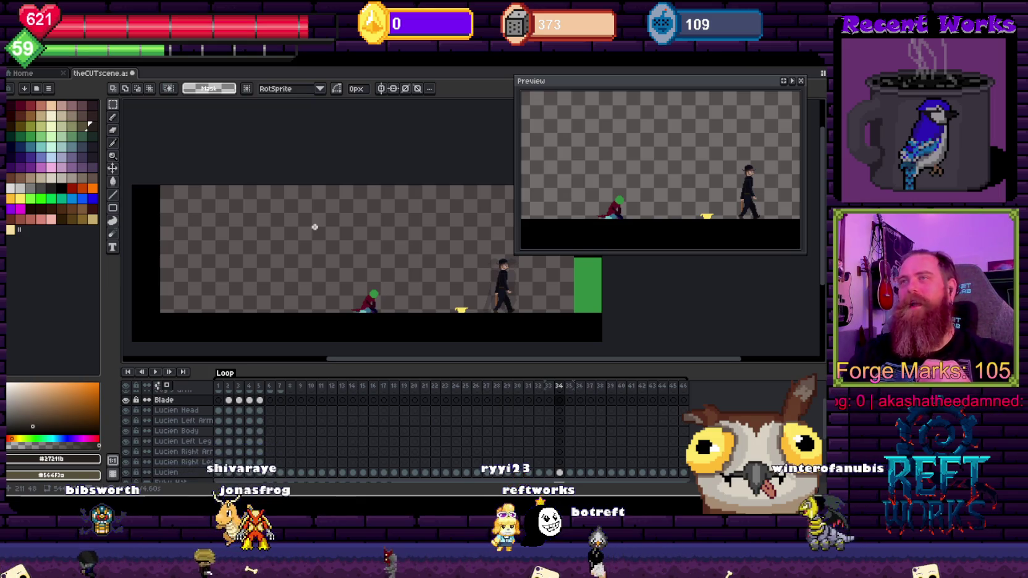
pyautogui.moveTo(346, 119)
pyautogui.mouseDown()
pyautogui.moveTo(367, 130)
pyautogui.moveTo(368, 121)
pyautogui.mouseUp()
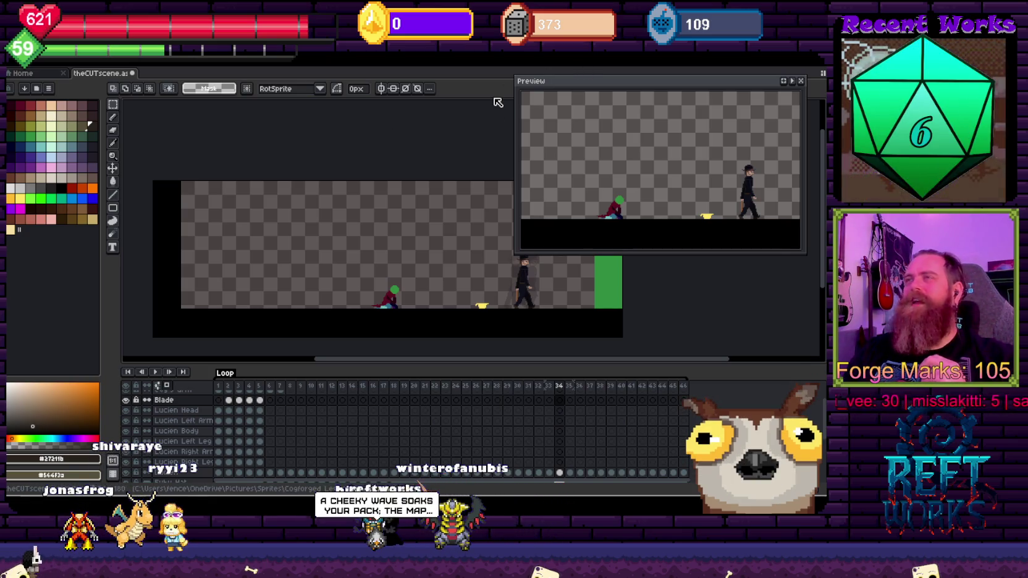
pyautogui.press('Return')
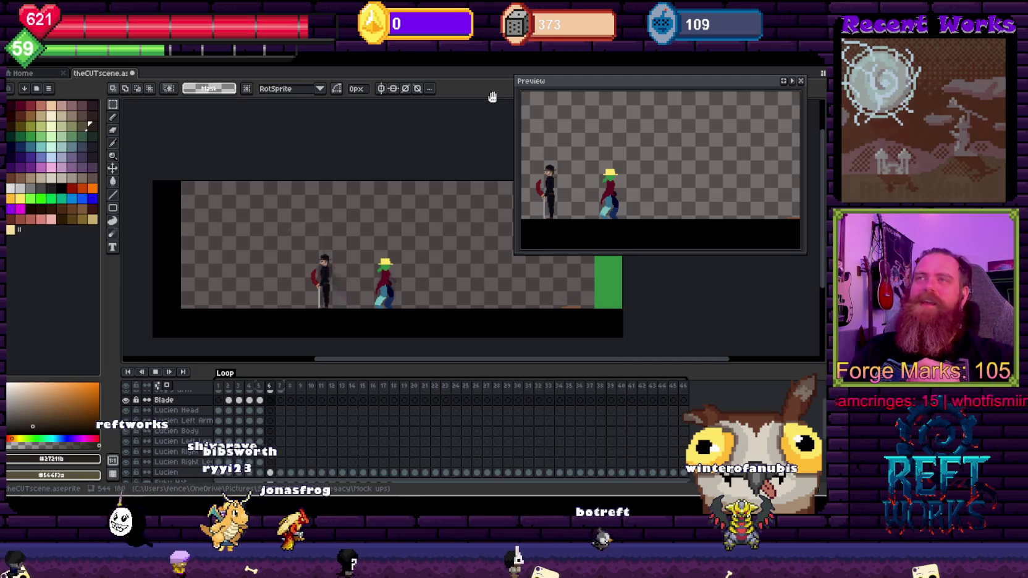
pyautogui.press('Return')
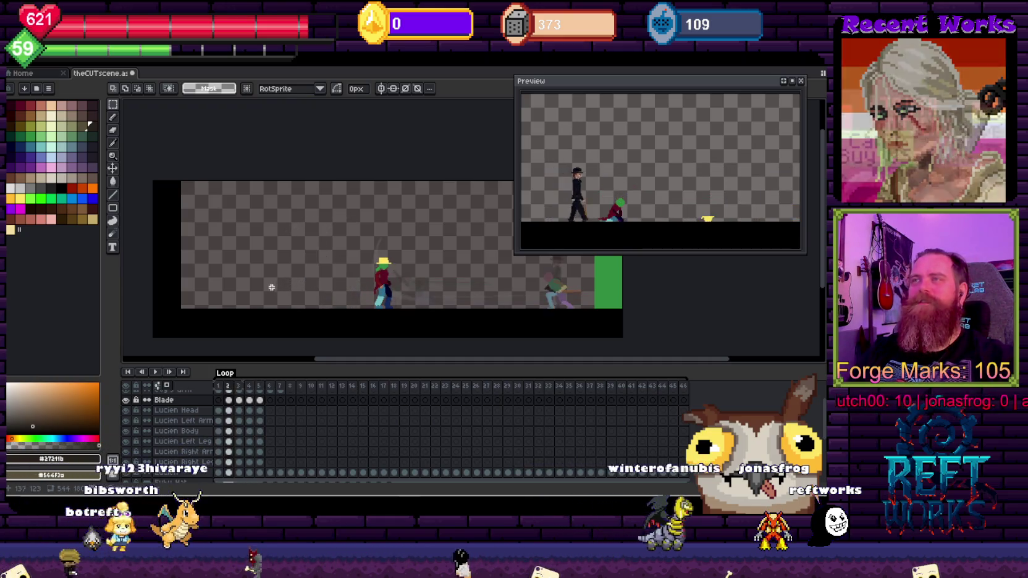
pyautogui.scroll(3, 282, 285)
# On frame 3's Blade layer, draw a thin grey curve up to the blade tip
pyautogui.moveTo(411, 212); pyautogui.dragTo(423, 214)
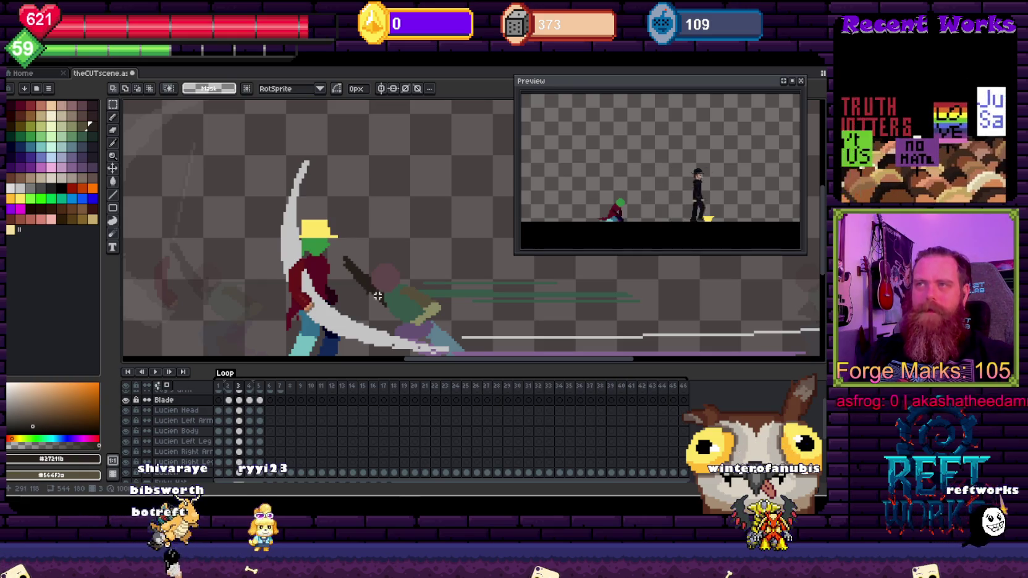
pyautogui.press('ctrl')
pyautogui.keyDown('ctrl'); pyautogui.click(369, 285); pyautogui.keyUp('ctrl')
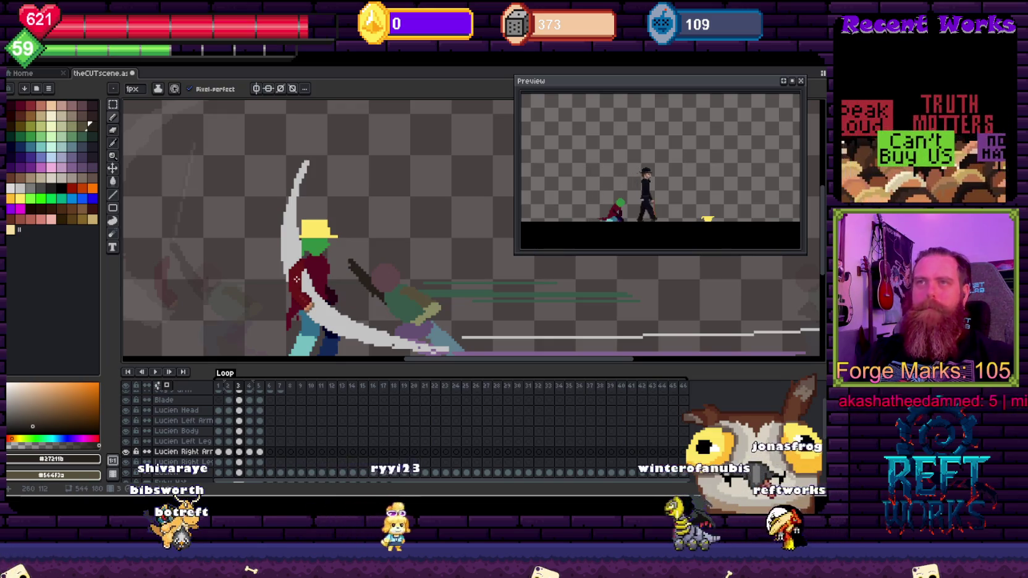
pyautogui.keyDown('alt'); pyautogui.click(347, 247); pyautogui.keyUp('alt')
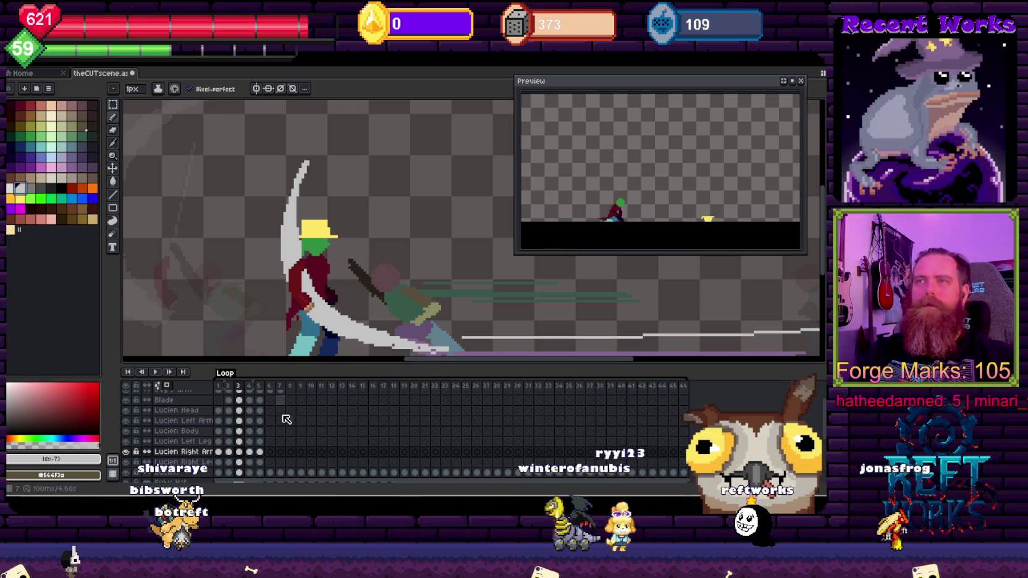
pyautogui.click(239, 399)
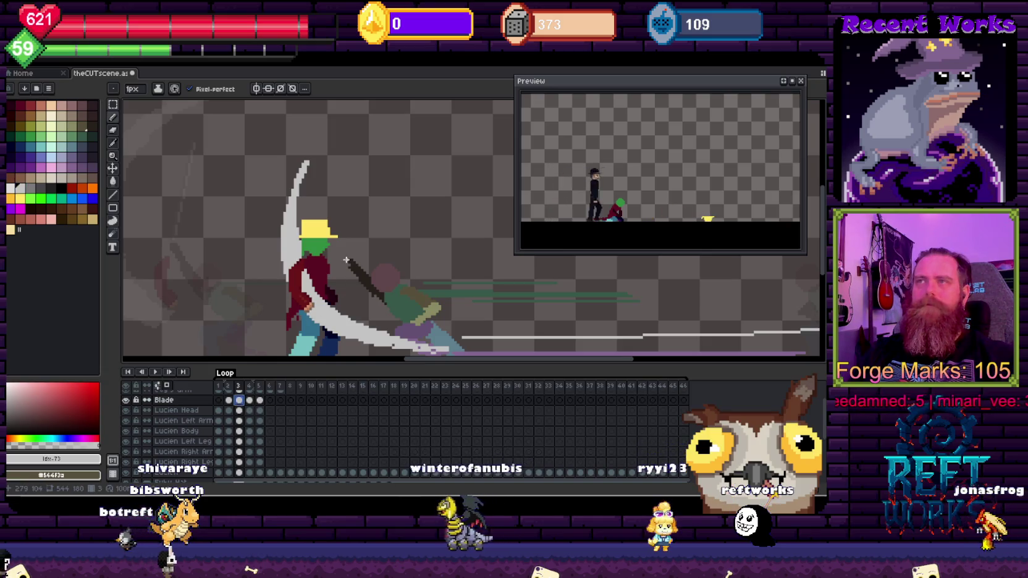
pyautogui.moveTo(349, 263); pyautogui.dragTo(314, 168)
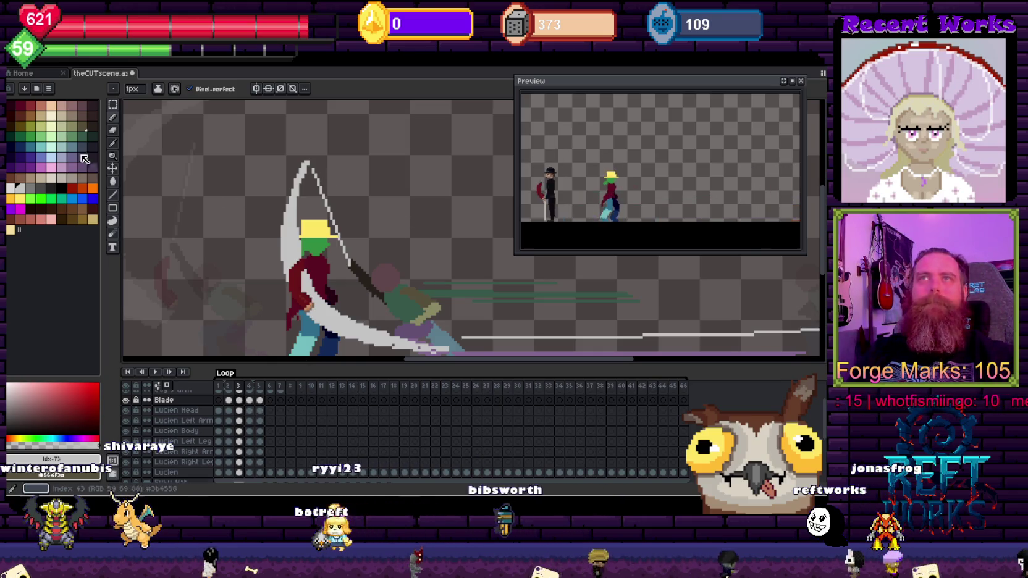
# Add light-grey straight lines along the blade's edges
pyautogui.keyDown('alt'); pyautogui.click(317, 175); pyautogui.keyUp('alt')
pyautogui.moveTo(311, 168); pyautogui.dragTo(348, 263)
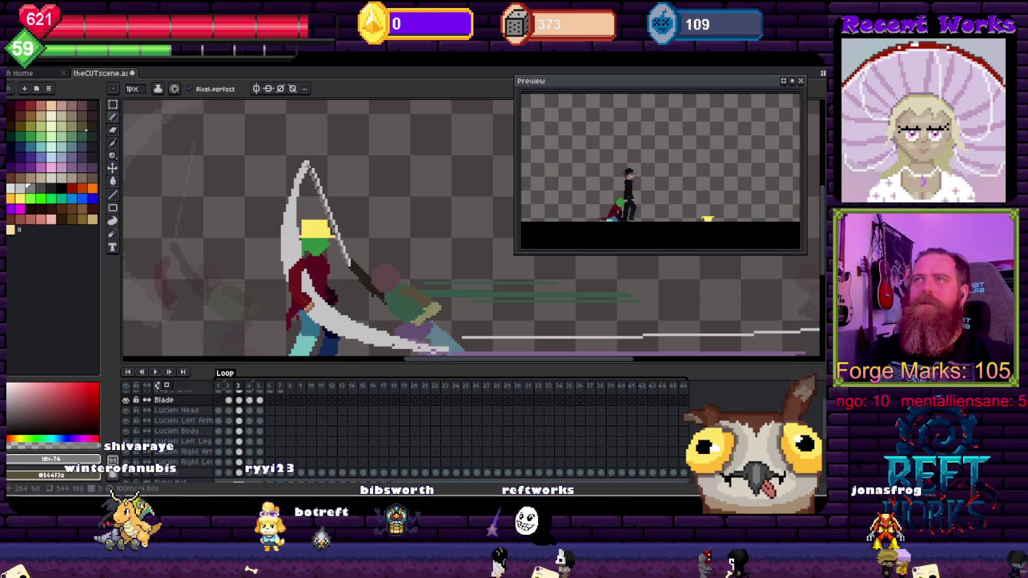
pyautogui.scroll(2, 313, 180)
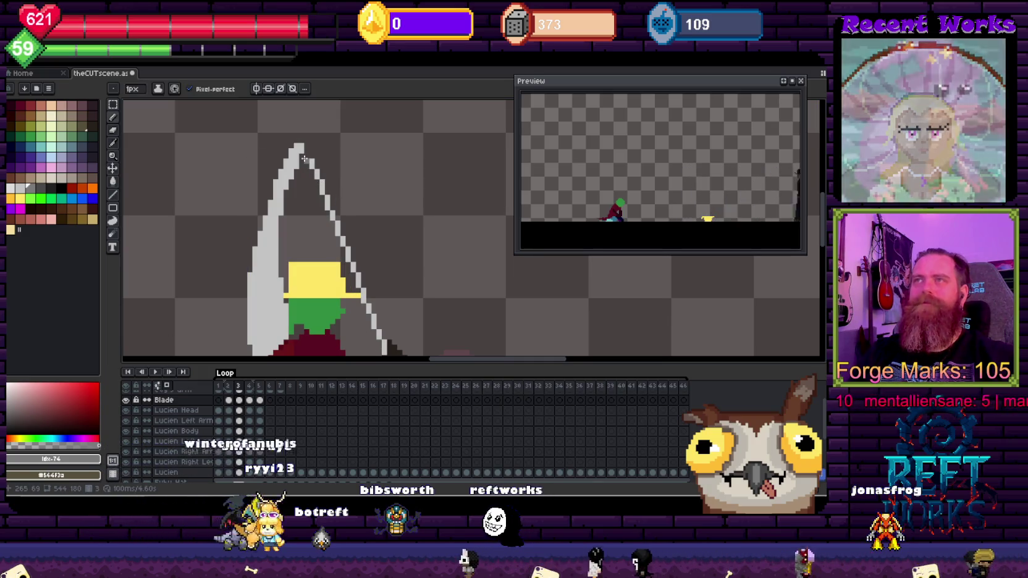
pyautogui.moveTo(304, 159); pyautogui.dragTo(384, 356)
pyautogui.scroll(-2, 384, 346)
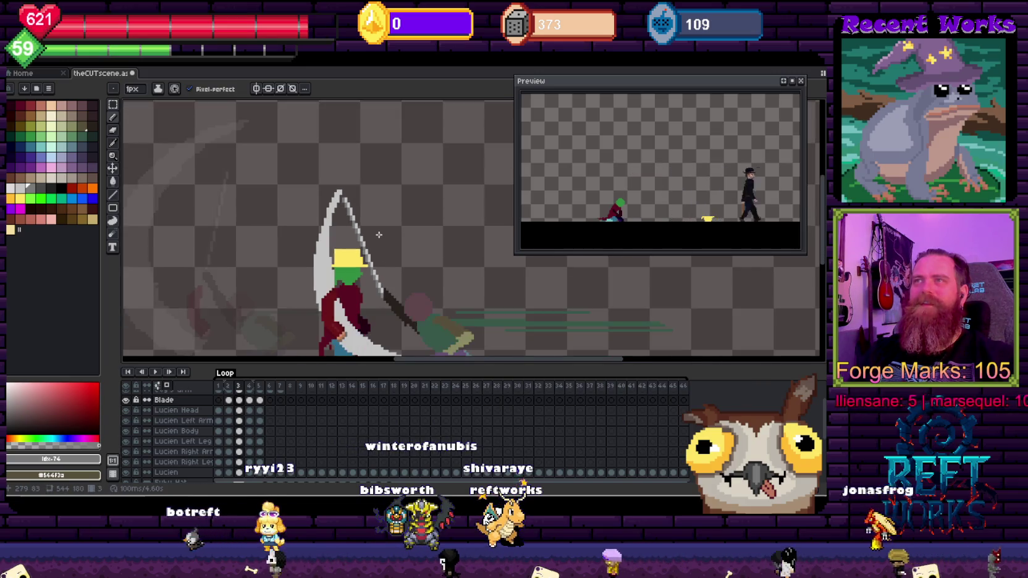
pyautogui.scroll(-2, 412, 230)
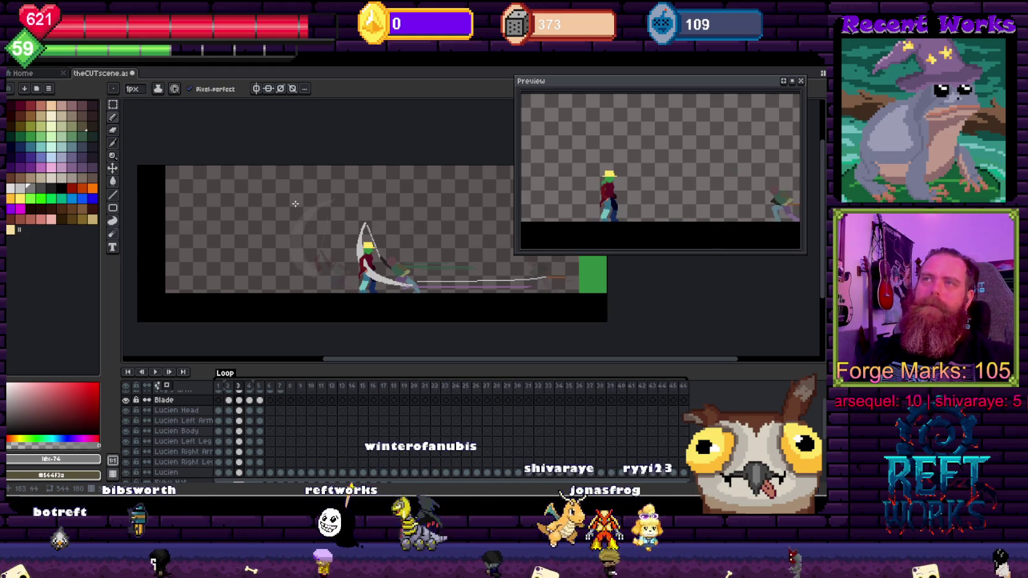
pyautogui.press('Right')
pyautogui.press('Right')
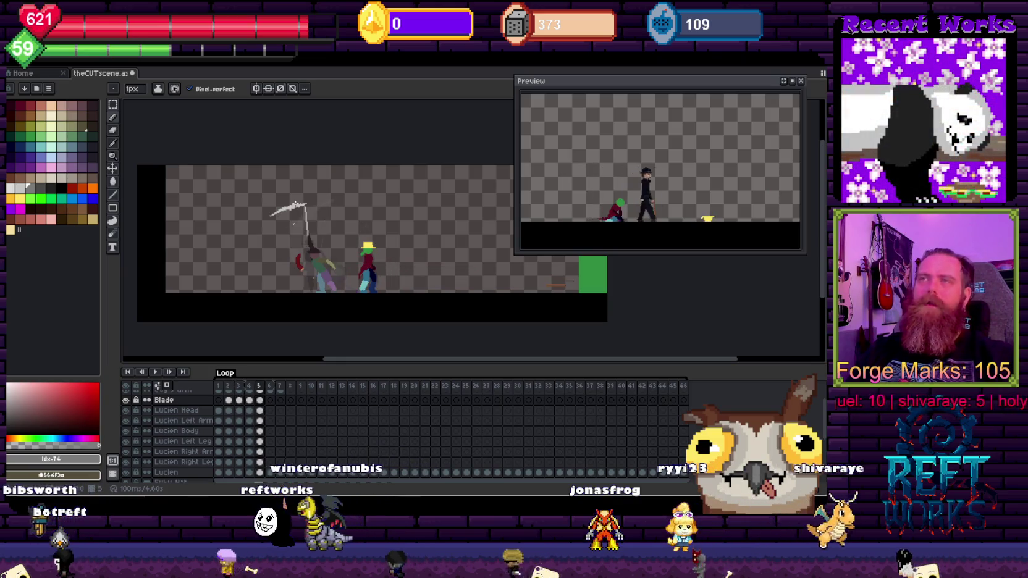
# Magic-wand the attacker's raised right arm on frame 5 and rotate it about 79° to horizontal
pyautogui.scroll(3, 318, 275)
pyautogui.scroll(1, 319, 274)
pyautogui.moveTo(318, 274); pyautogui.dragTo(306, 215)
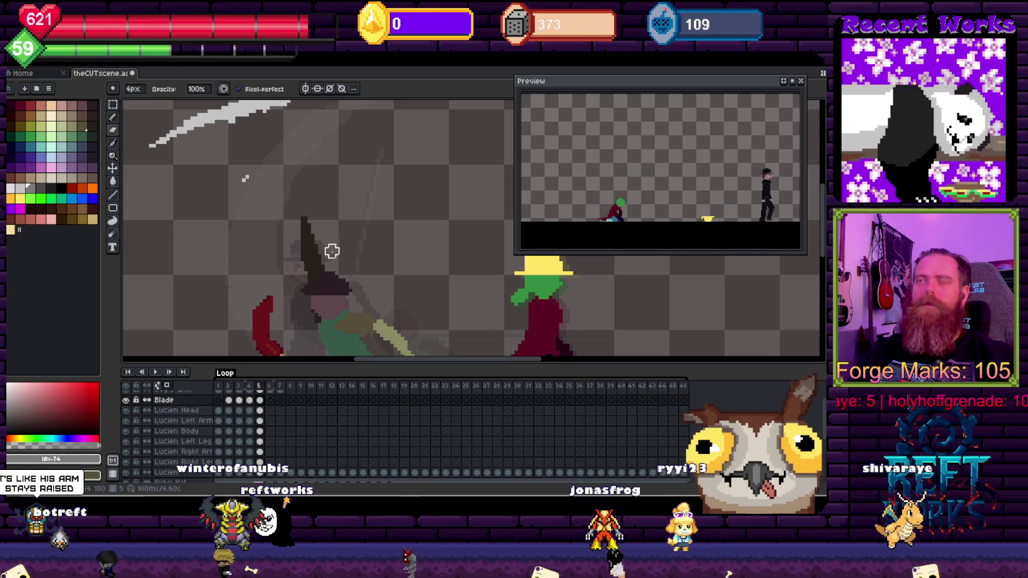
pyautogui.moveTo(331, 251); pyautogui.dragTo(311, 193)
pyautogui.scroll(-1, 342, 217)
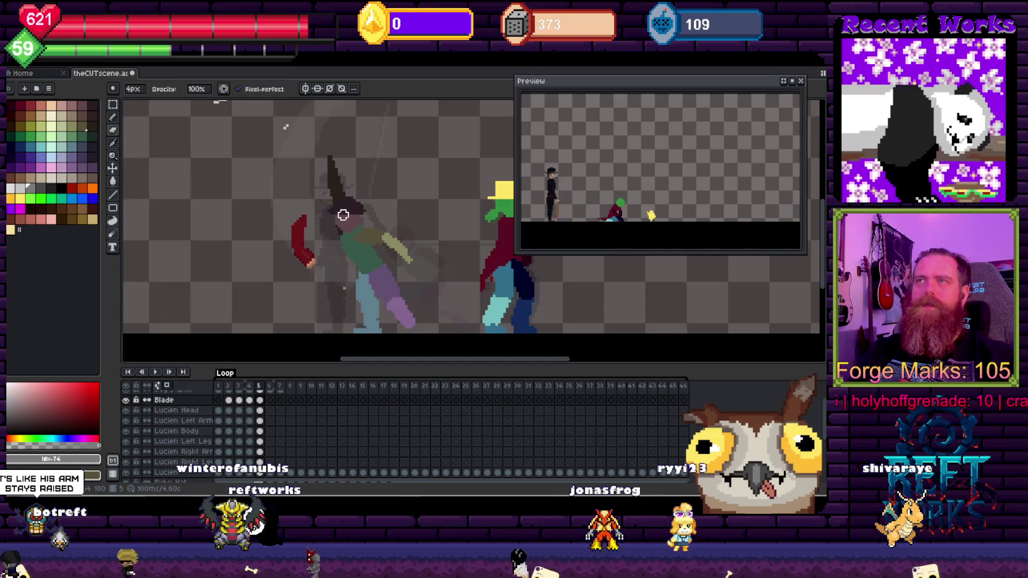
pyautogui.press('w')
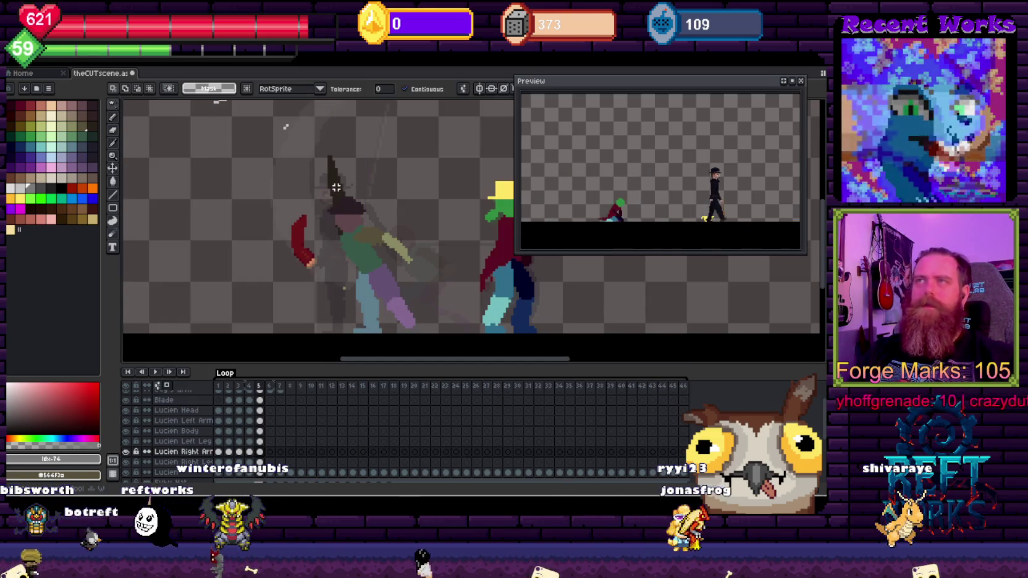
pyautogui.click(333, 184)
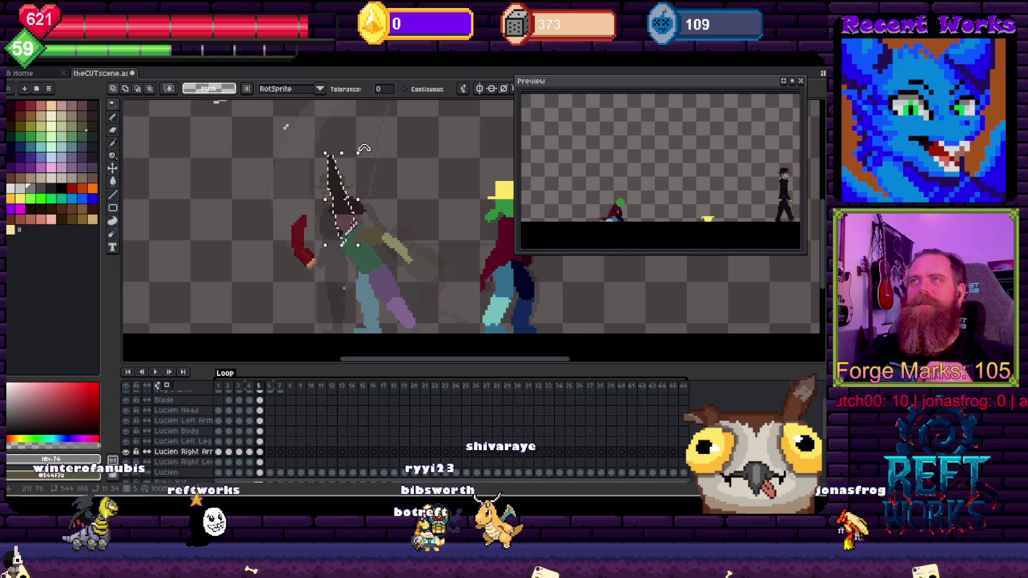
pyautogui.moveTo(363, 149); pyautogui.dragTo(305, 169)
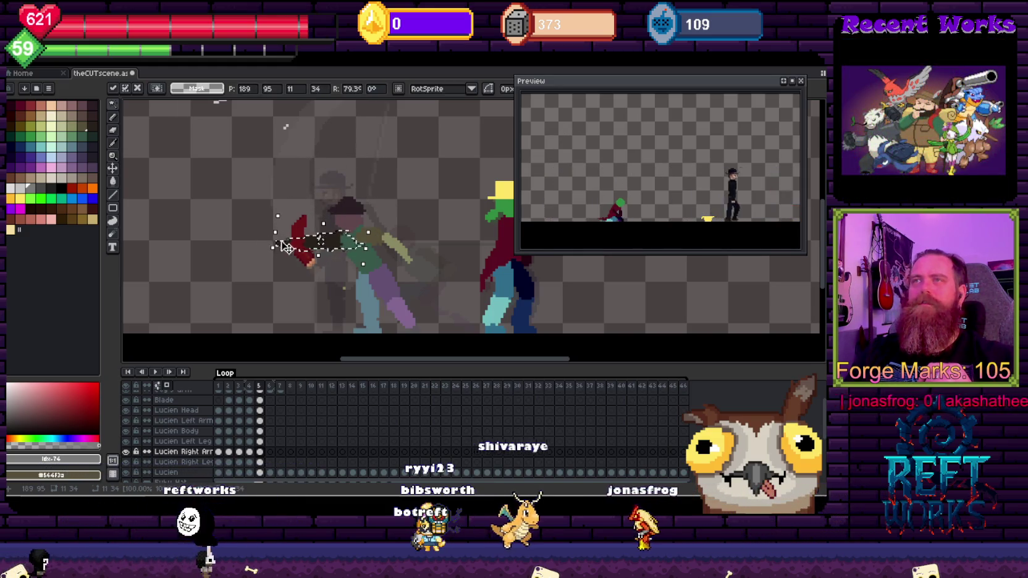
pyautogui.press('e')
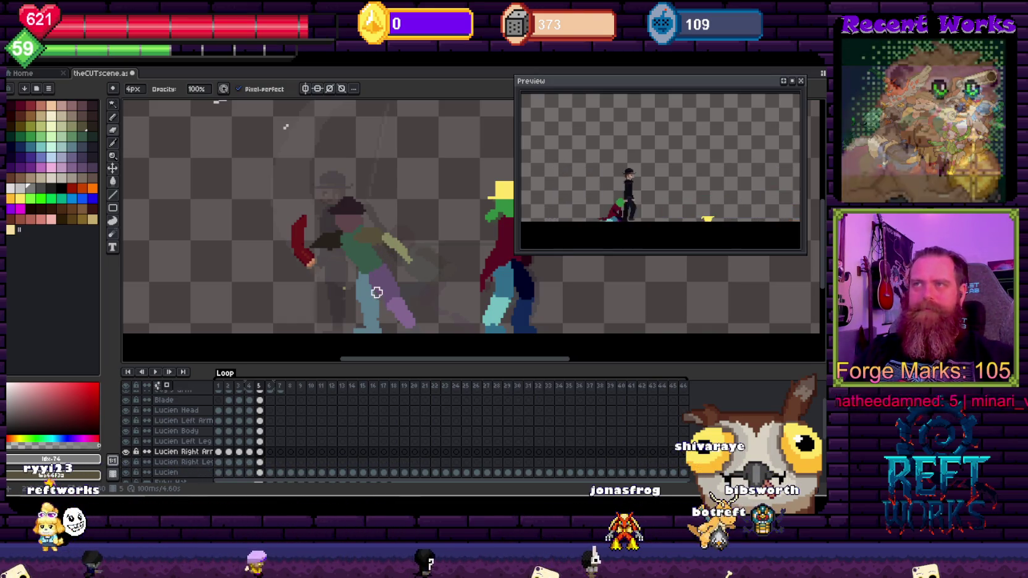
pyautogui.press('v')
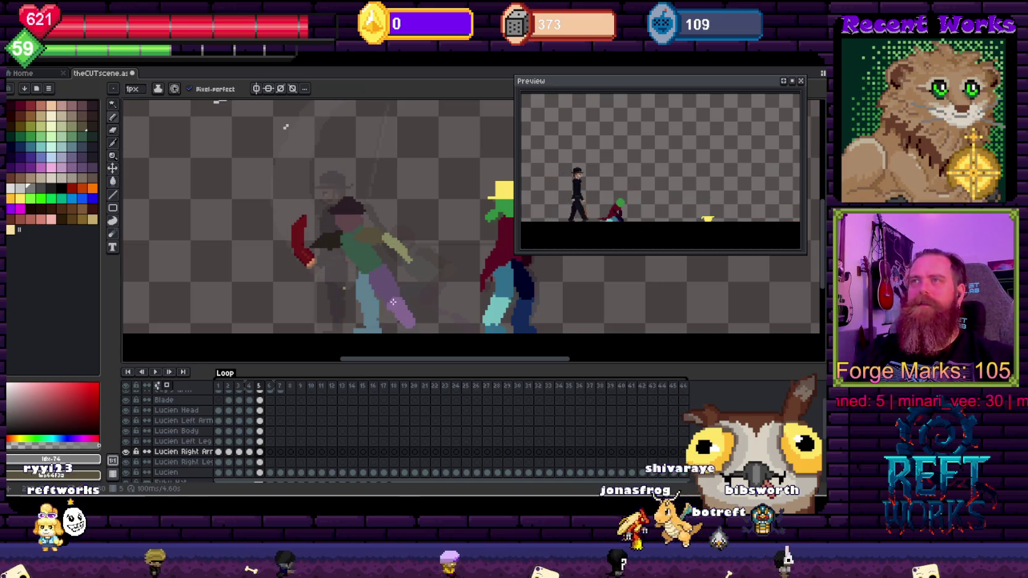
# Pick through Lucien's leg, body and arm layers on the canvas to reach the left leg
pyautogui.press('v')
pyautogui.click(370, 315)
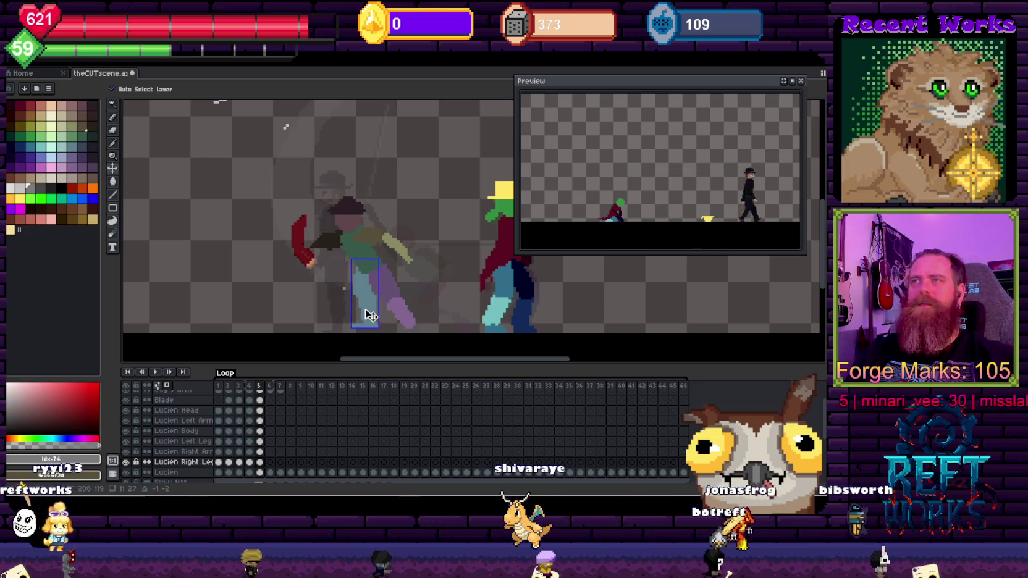
pyautogui.click(367, 260)
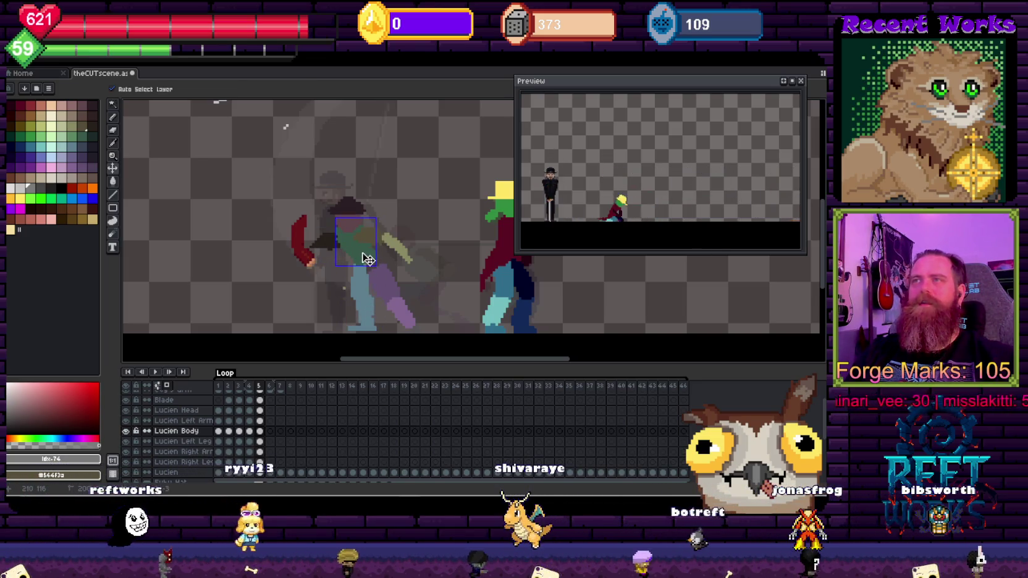
pyautogui.click(357, 247)
pyautogui.press('b')
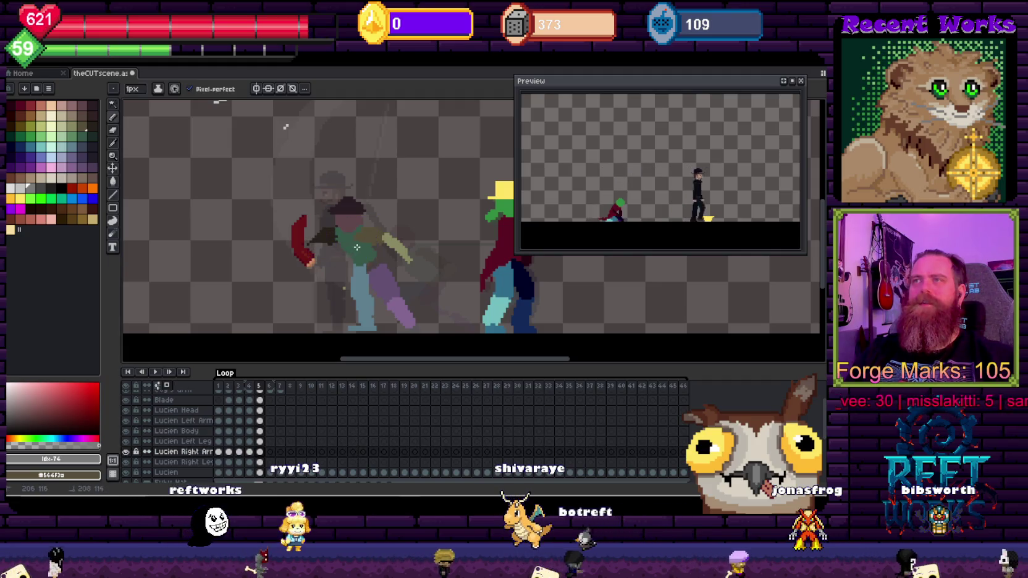
pyautogui.press('v')
pyautogui.click(365, 254)
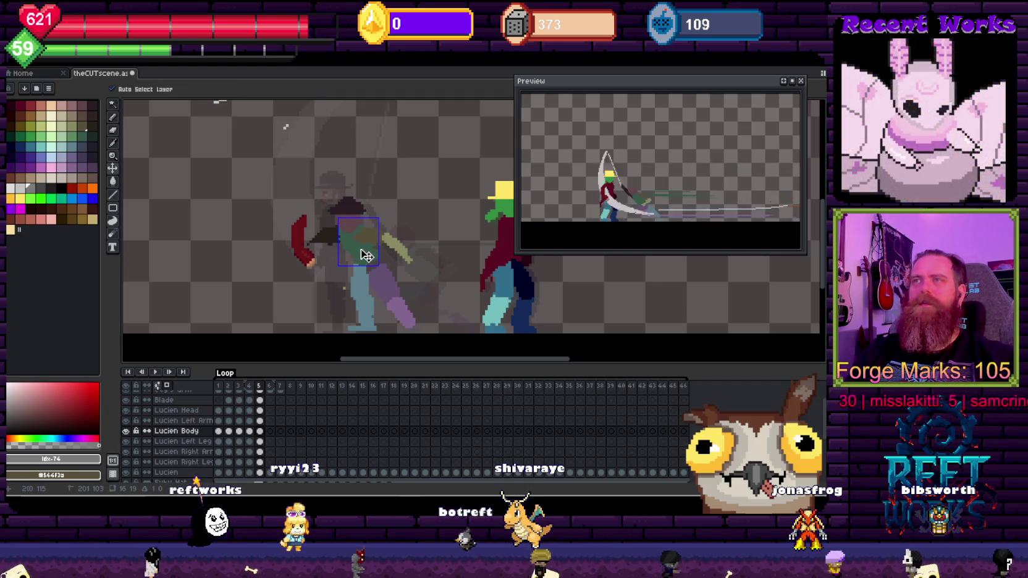
pyautogui.click(386, 276)
pyautogui.press('b')
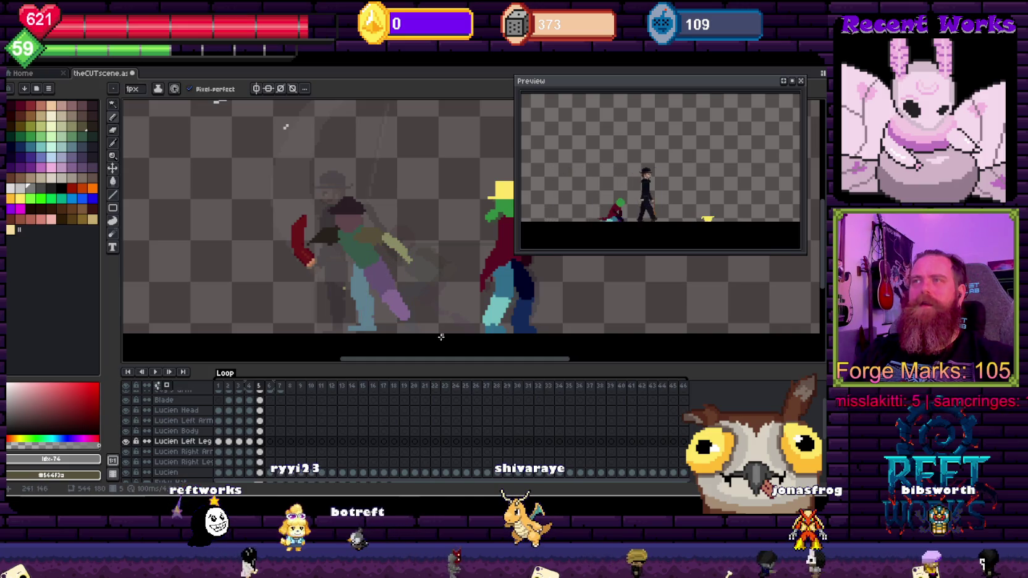
pyautogui.press('v')
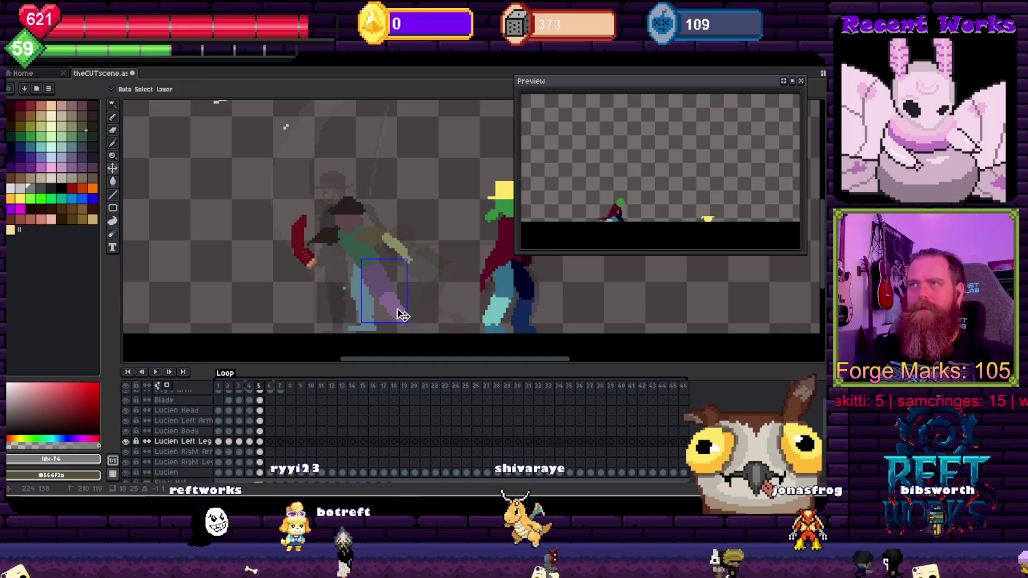
pyautogui.press('w')
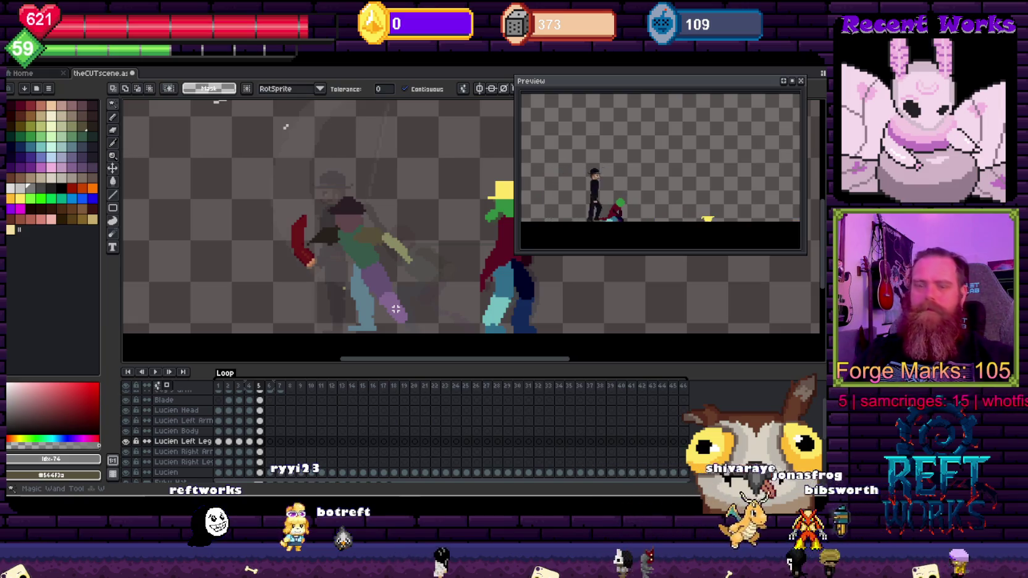
pyautogui.press('b')
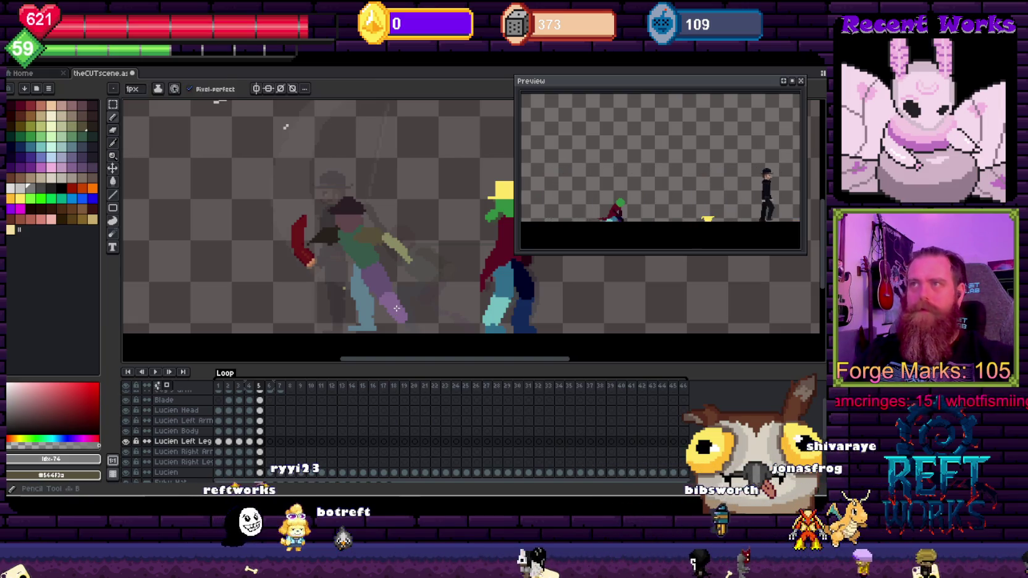
# Rotate Lucien's left leg back about 15° and tilt the purple lower leg piece
pyautogui.hotkey('ctrl', 't')
pyautogui.moveTo(419, 259)
pyautogui.mouseDown()
pyautogui.moveTo(426, 269)
pyautogui.moveTo(396, 306)
pyautogui.mouseUp()
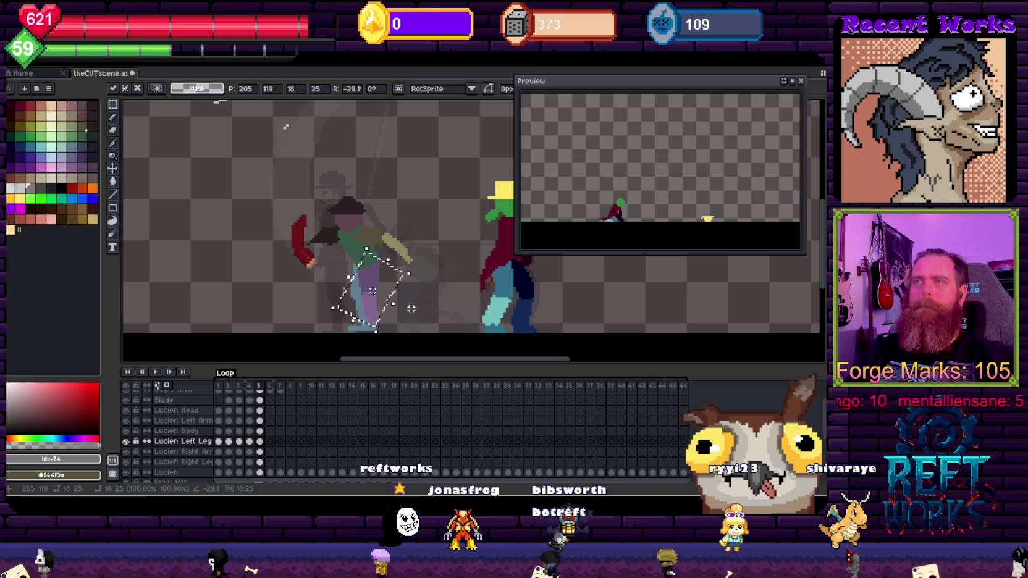
pyautogui.press('w')
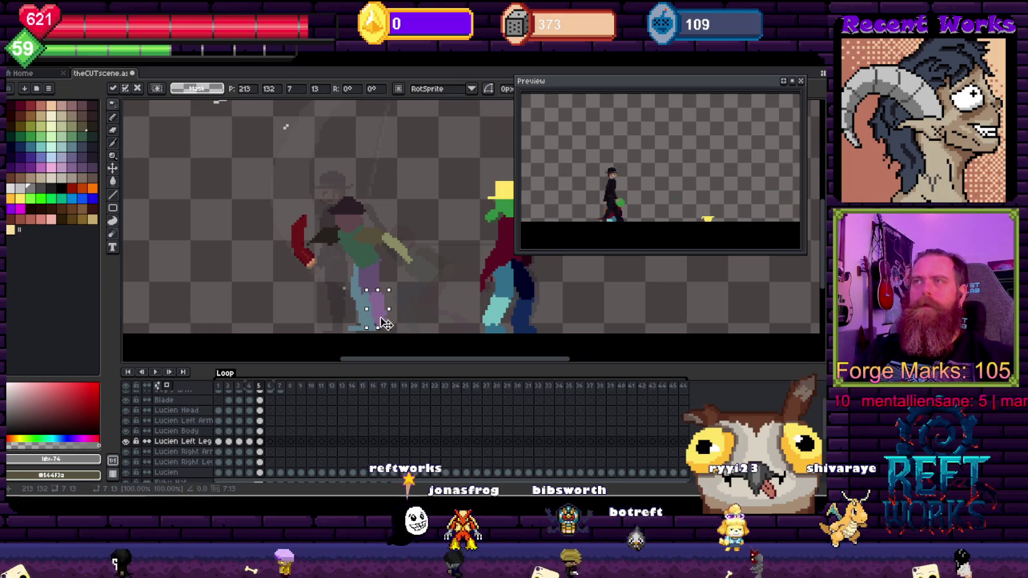
pyautogui.click(411, 280)
pyautogui.click(369, 277)
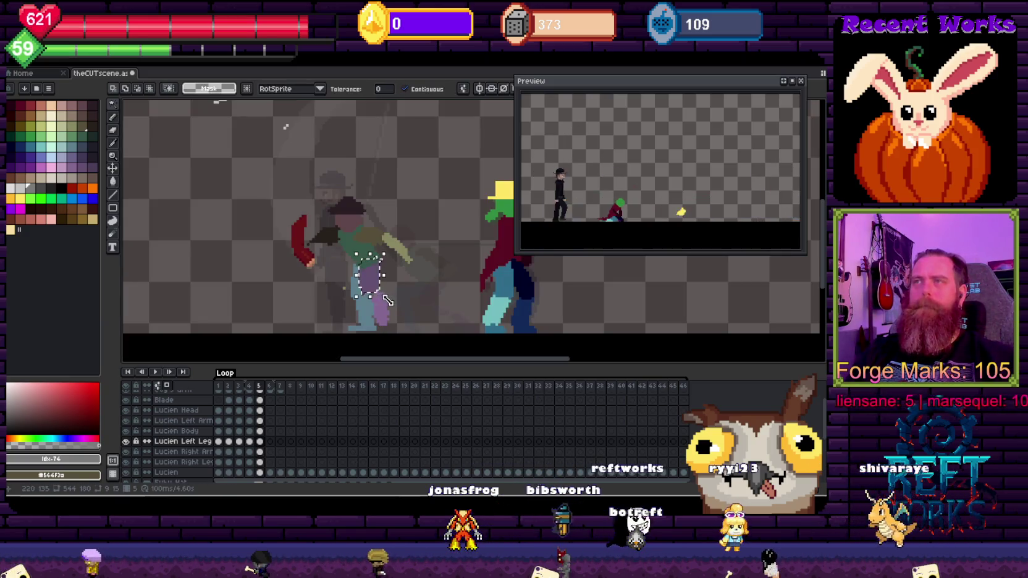
pyautogui.moveTo(387, 303); pyautogui.dragTo(395, 308)
pyautogui.press('Return')
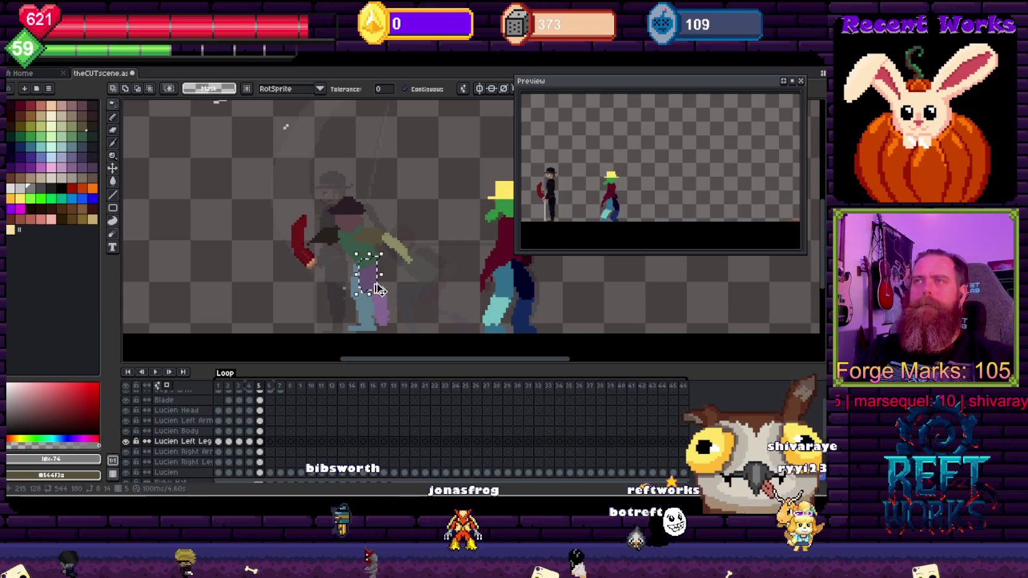
# Shift the left leg up and slightly left, then deselect to apply the move
pyautogui.moveTo(372, 286); pyautogui.dragTo(379, 289)
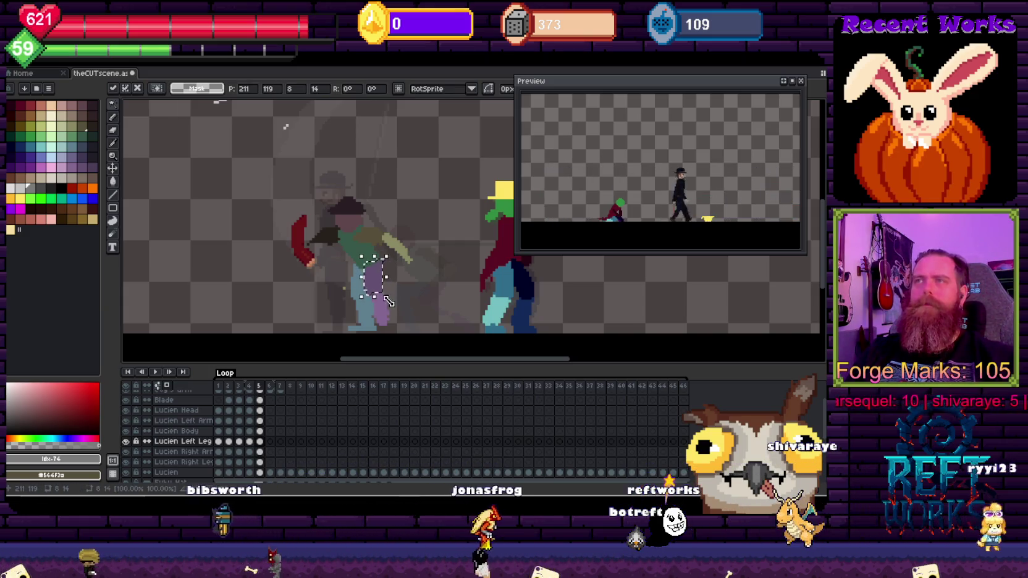
pyautogui.press('Return')
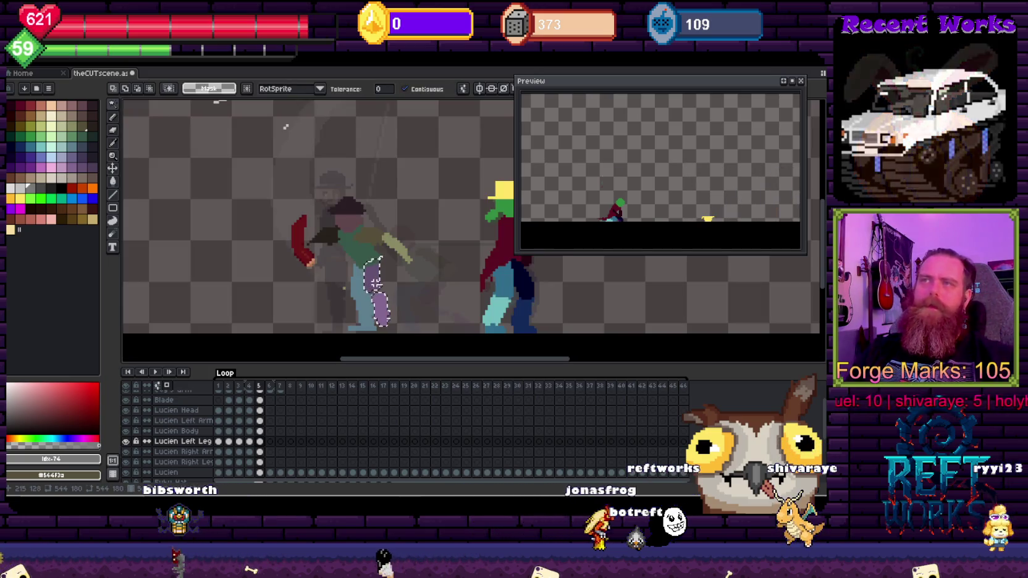
pyautogui.moveTo(383, 316); pyautogui.dragTo(382, 309)
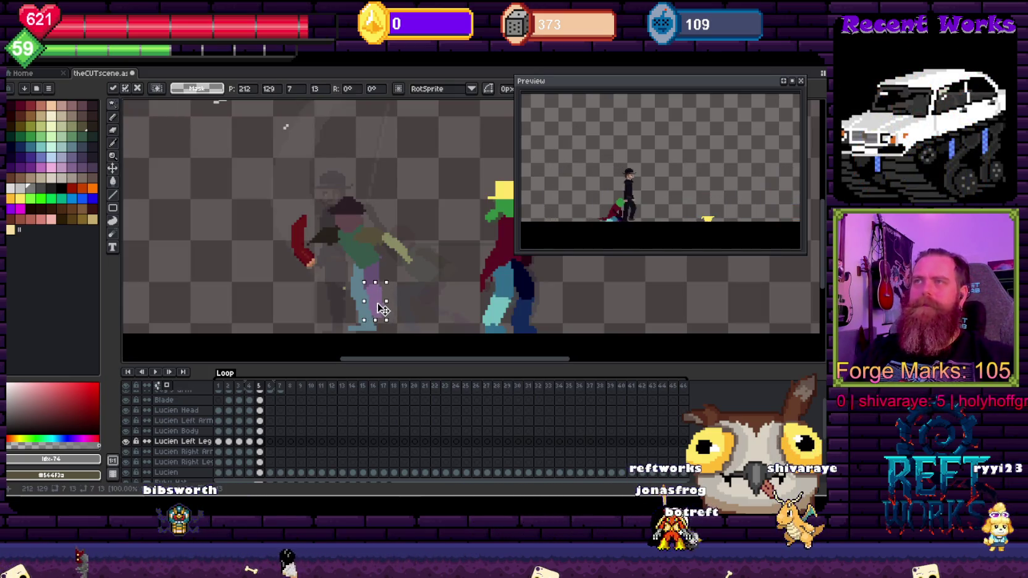
pyautogui.hotkey('ctrl', 'd')
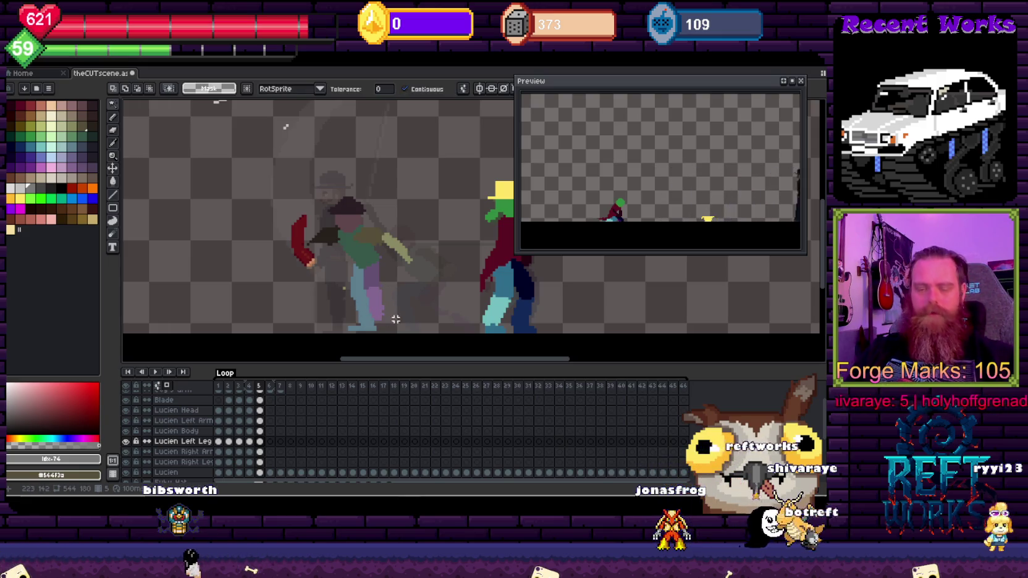
# Sample the dark brown from the artwork and make Lucien Right Leg the active layer
pyautogui.keyDown('alt'); pyautogui.click(390, 301); pyautogui.keyUp('alt')
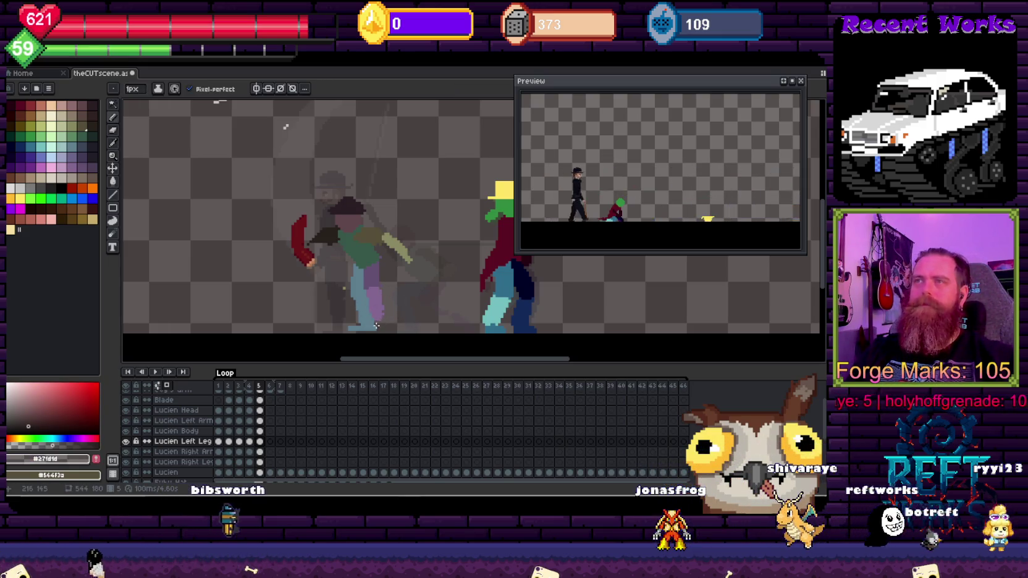
pyautogui.press('w')
pyautogui.press('v')
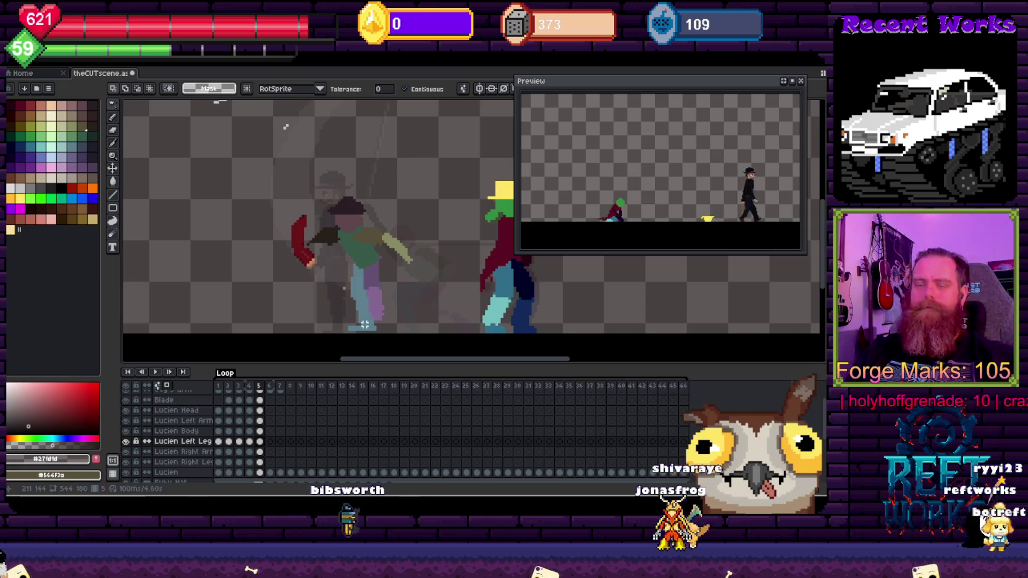
pyautogui.click(365, 328)
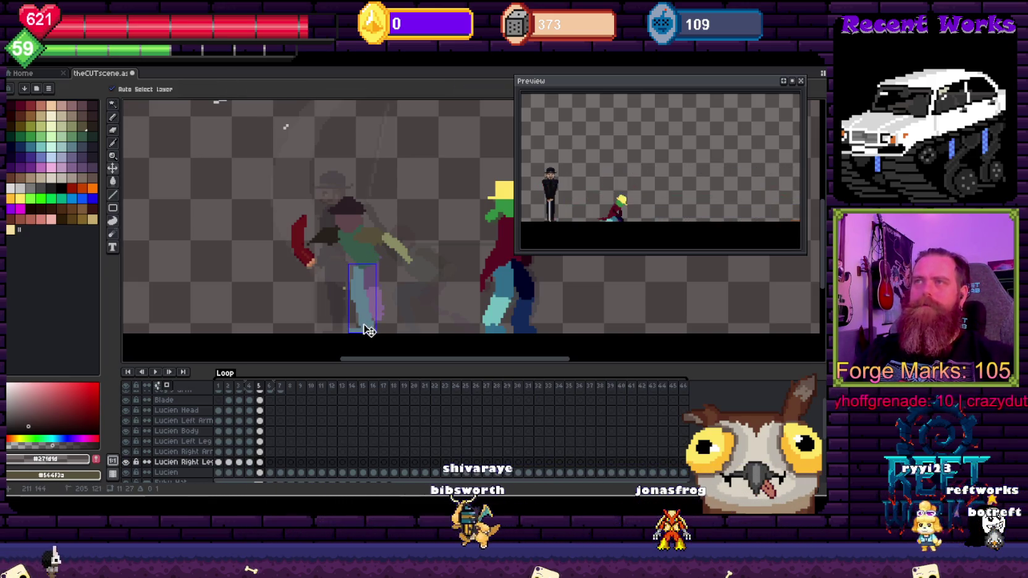
pyautogui.press('b')
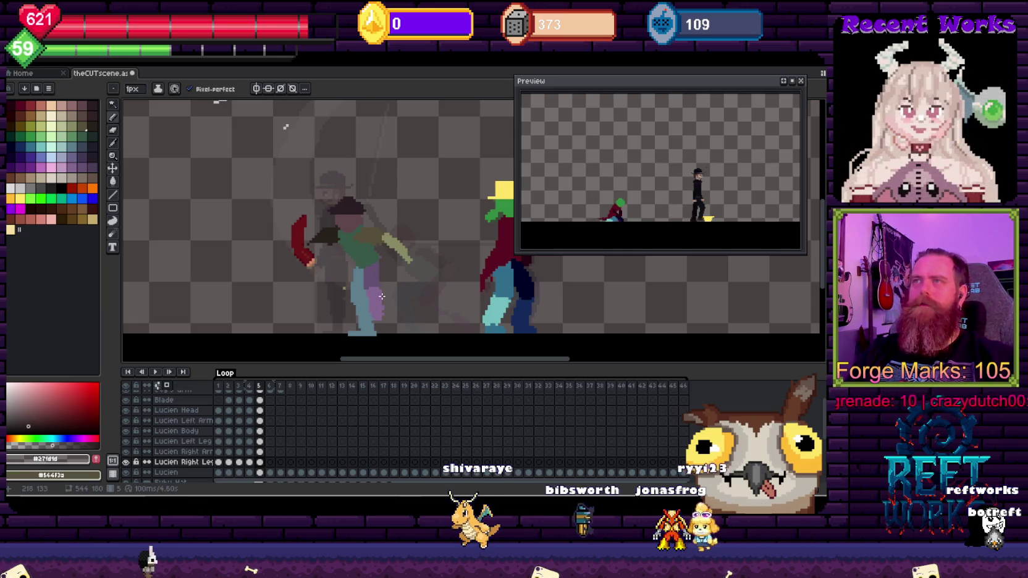
# Bring both characters into view and Magic Wand the right leg, then Lucien's left arm
pyautogui.scroll(-4, 422, 260)
pyautogui.scroll(4, 426, 260)
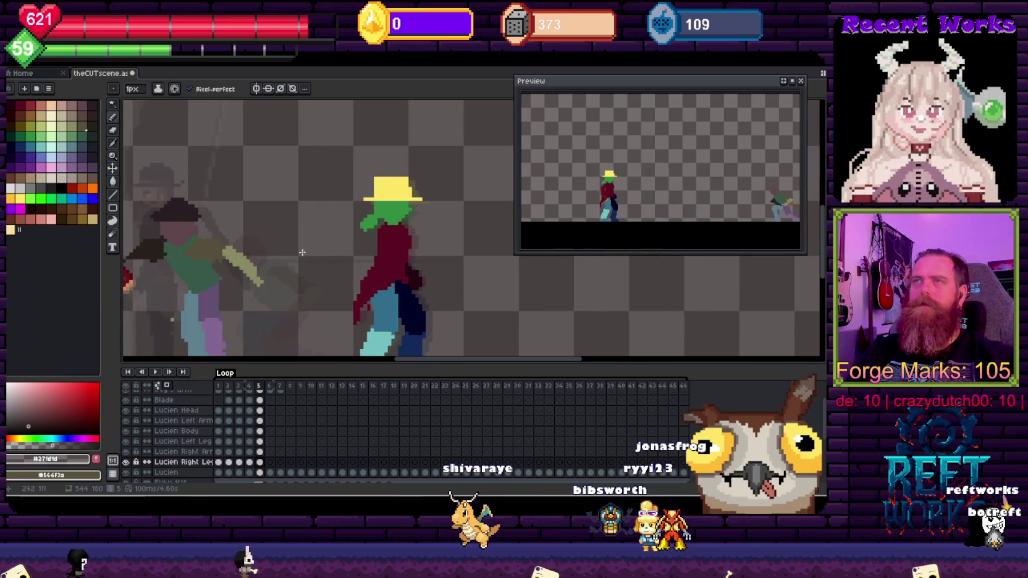
pyautogui.moveTo(307, 233); pyautogui.dragTo(371, 224)
pyautogui.scroll(-1, 371, 224)
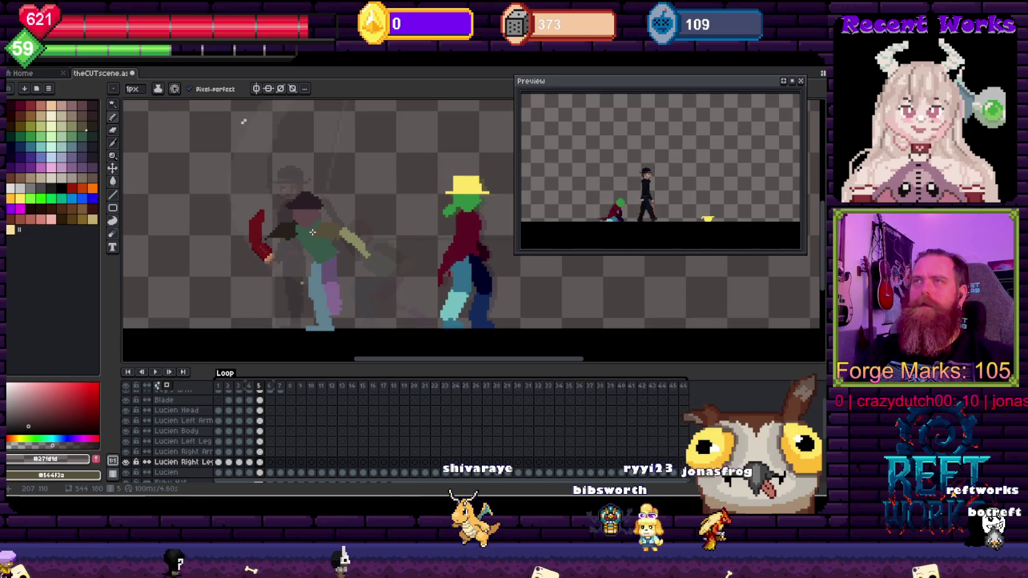
pyautogui.press('w')
pyautogui.click(322, 281)
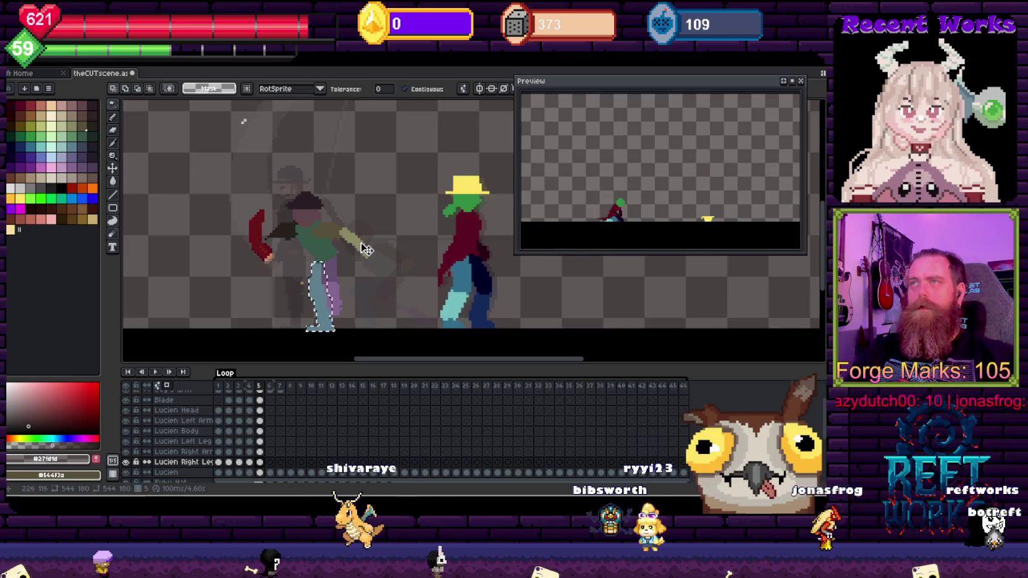
pyautogui.click(358, 245)
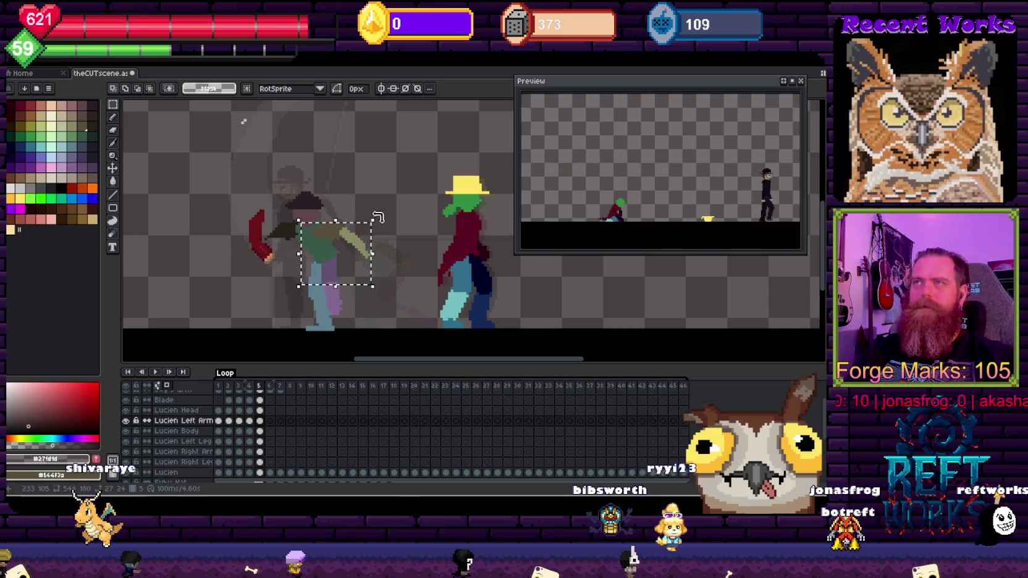
# Rotate Lucien's left arm about -115° and move the red arm down and right
pyautogui.moveTo(365, 249); pyautogui.dragTo(360, 269)
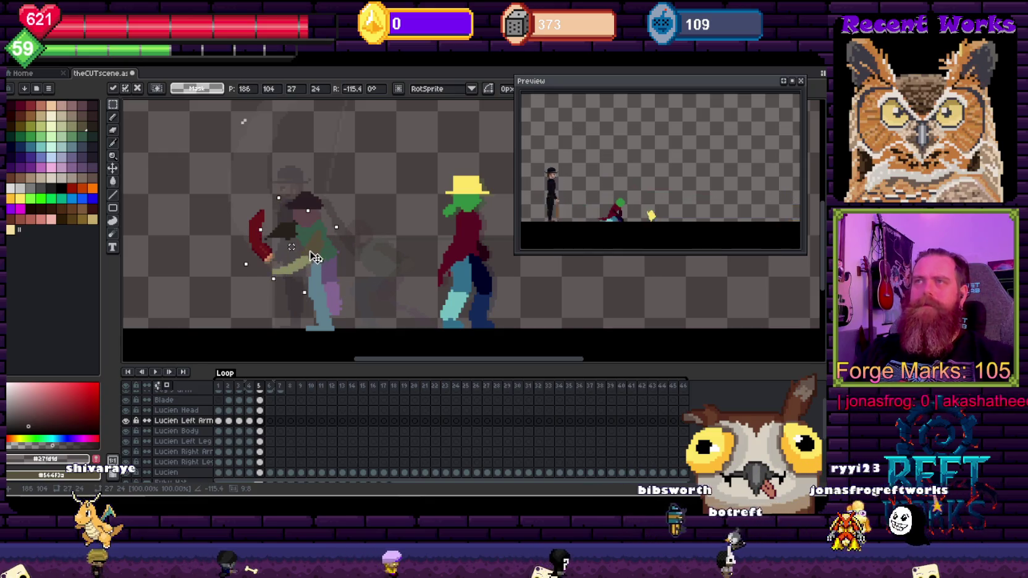
pyautogui.press('Return')
pyautogui.press('v')
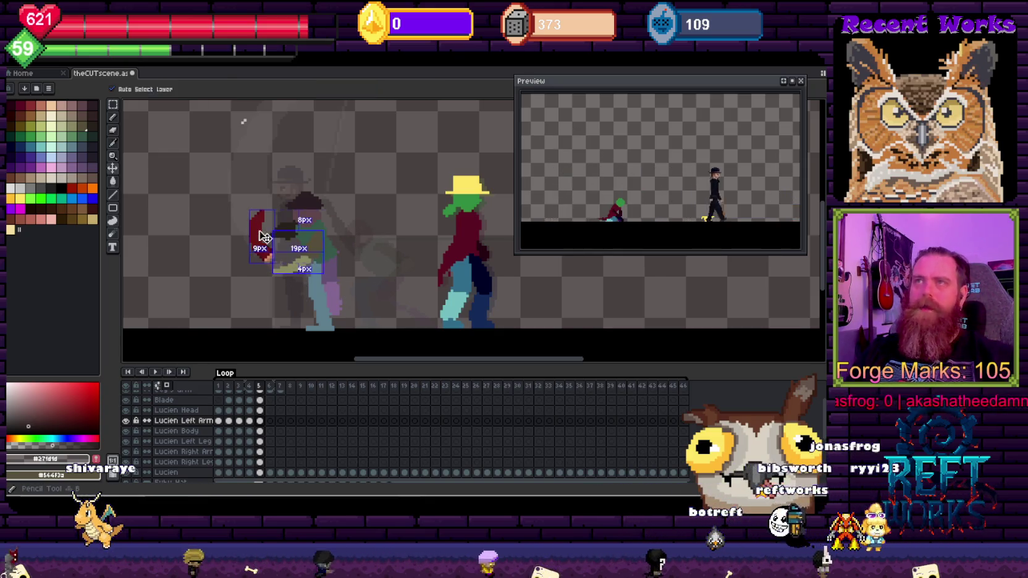
pyautogui.moveTo(264, 237); pyautogui.dragTo(278, 252)
pyautogui.press('b')
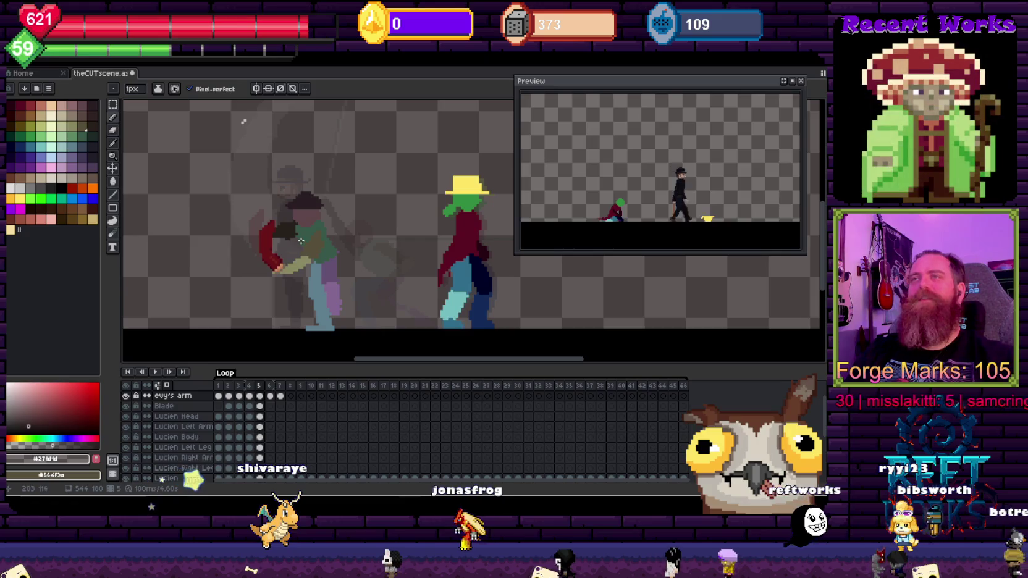
# Make Lucien Right Arm the active layer and play the animation to check the motion
pyautogui.press('ctrl')
pyautogui.keyDown('ctrl'); pyautogui.click(293, 237); pyautogui.keyUp('ctrl')
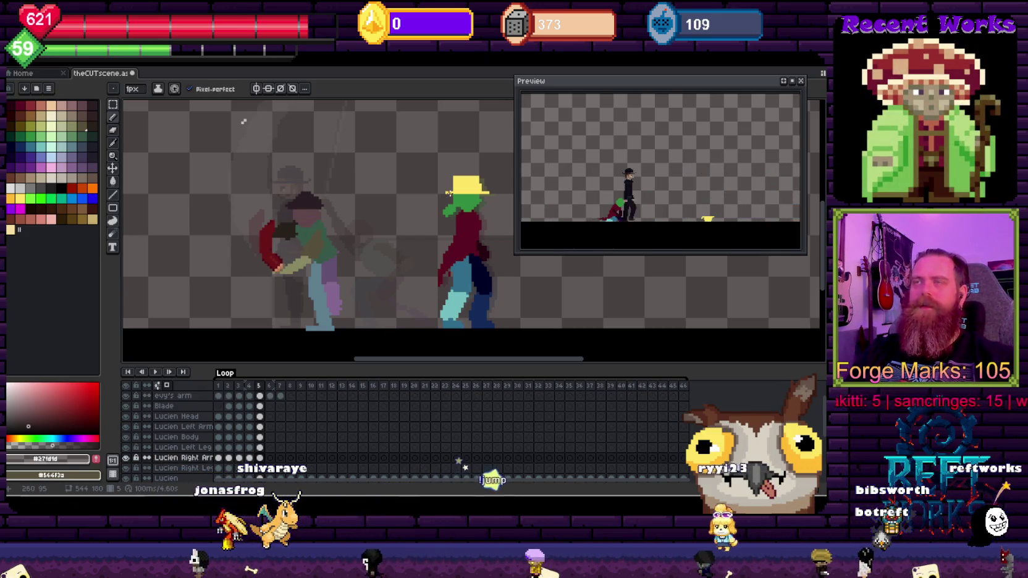
pyautogui.press('Return')
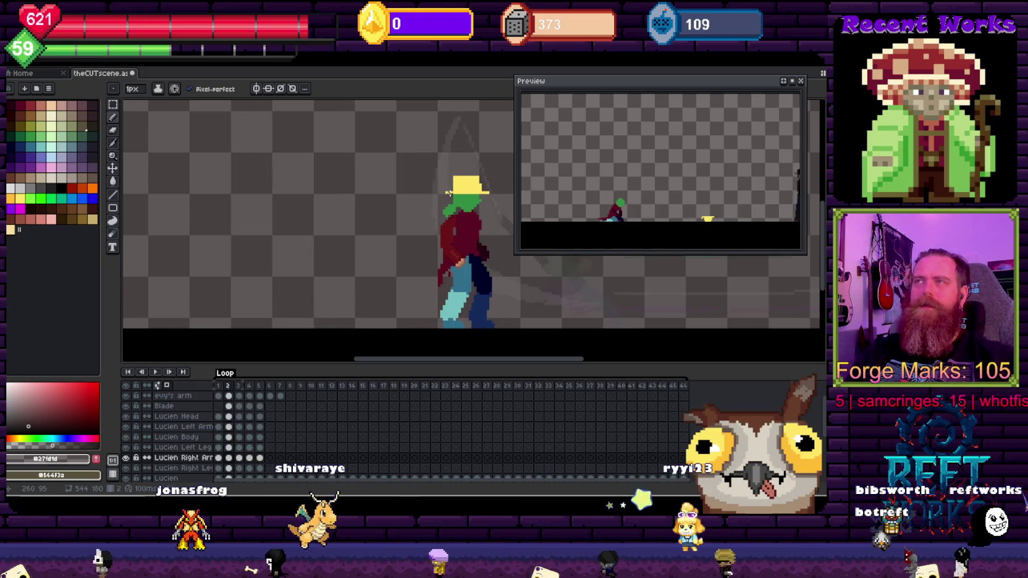
# Squash Lucien's right arm down from the top and tilt it slightly further
pyautogui.moveTo(447, 193); pyautogui.dragTo(310, 220)
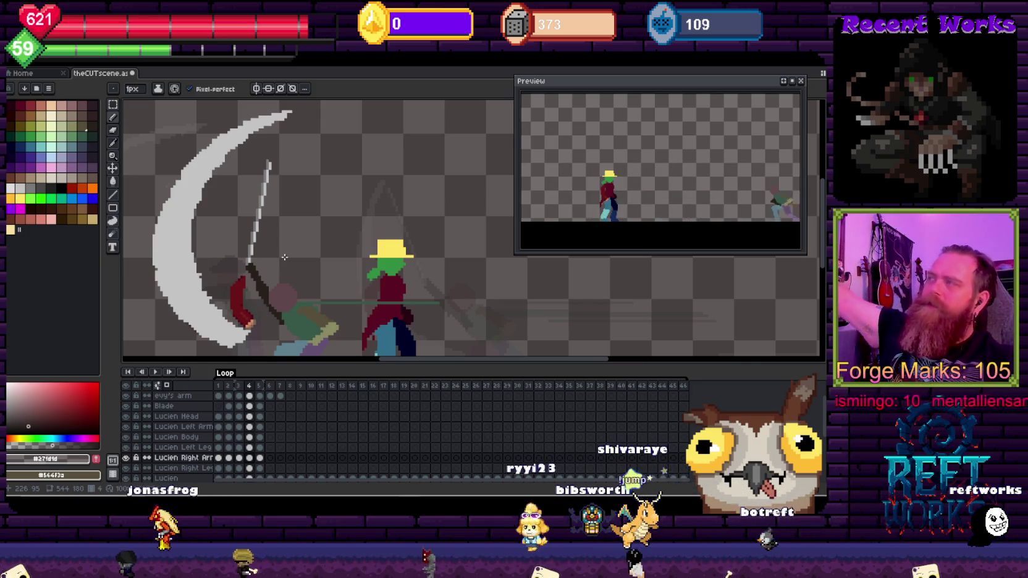
pyautogui.scroll(1, 270, 199)
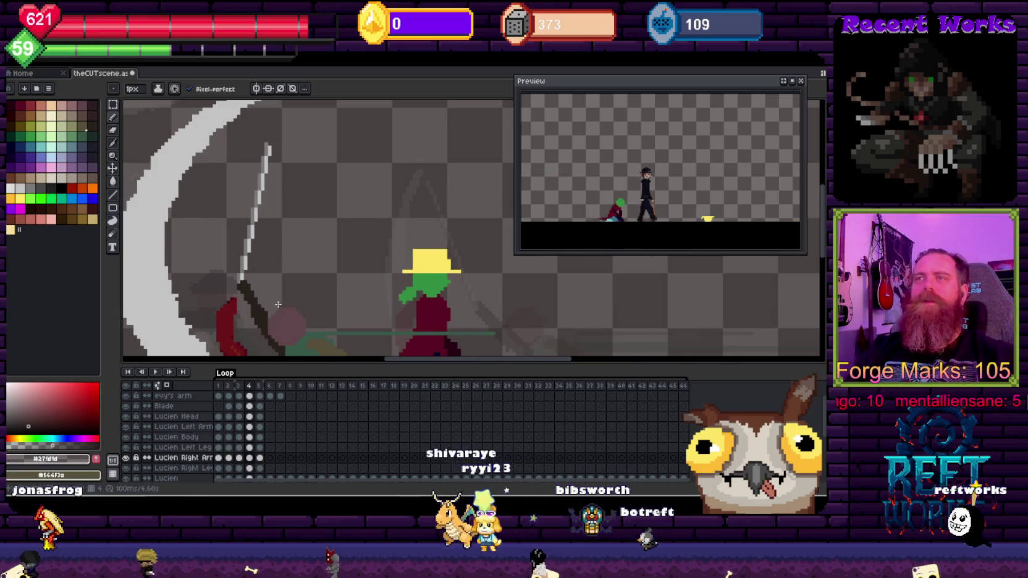
pyautogui.scroll(1, 295, 242)
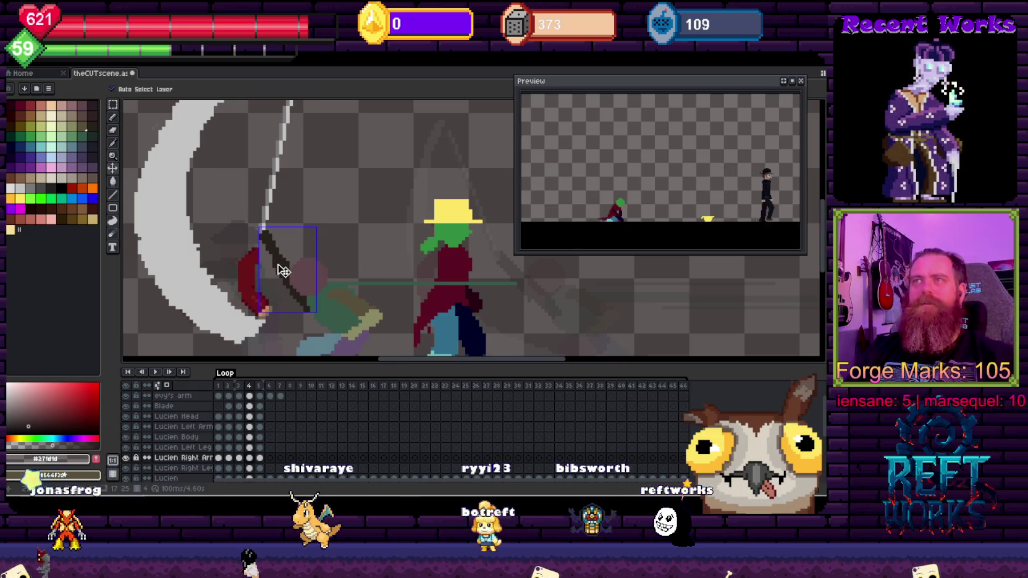
pyautogui.press('w')
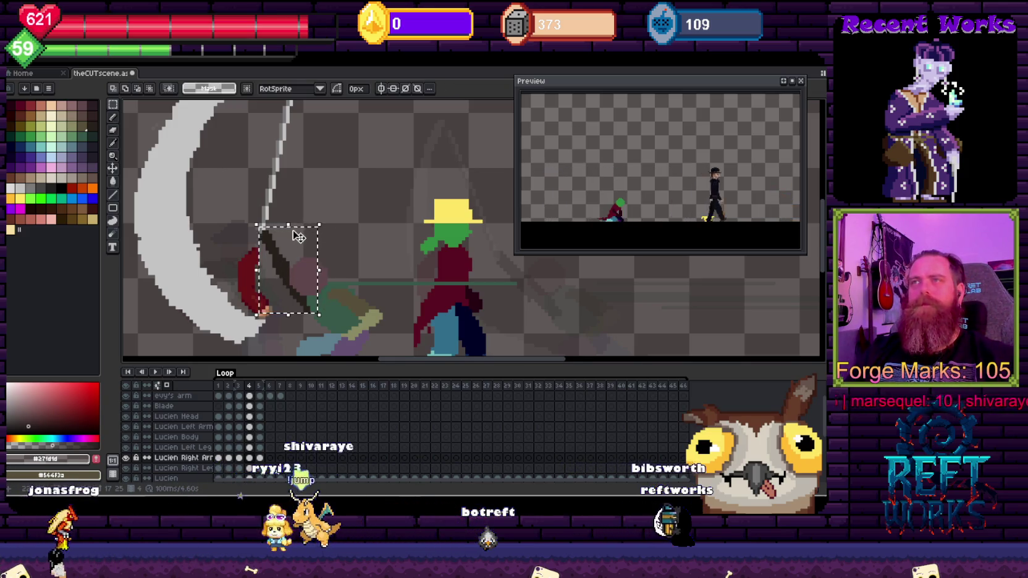
pyautogui.moveTo(289, 221)
pyautogui.mouseDown()
pyautogui.moveTo(291, 243)
pyautogui.moveTo(305, 234)
pyautogui.mouseUp()
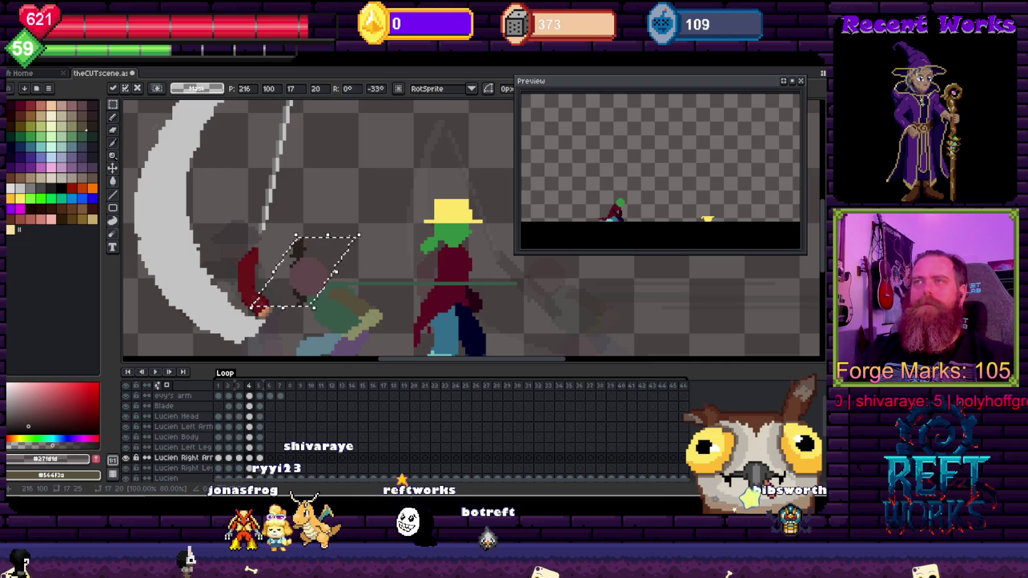
pyautogui.moveTo(330, 226); pyautogui.dragTo(334, 236)
pyautogui.press('b')
# Sample the dark colour from the artwork while switching between marquee and pencil
pyautogui.keyDown('alt'); pyautogui.click(289, 247); pyautogui.keyUp('alt')
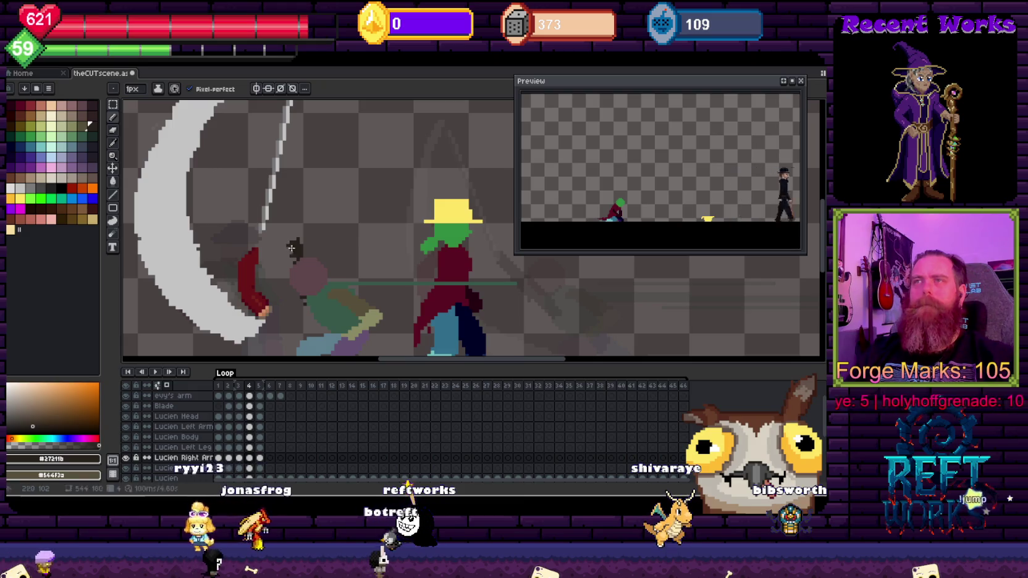
pyautogui.scroll(3, 312, 278)
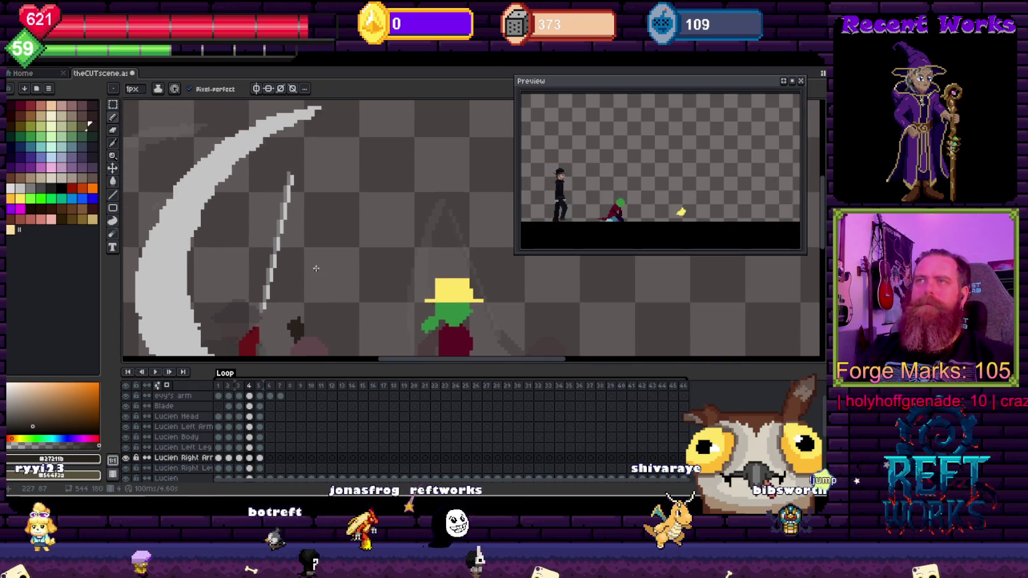
pyautogui.press('m')
pyautogui.scroll(-3, 315, 263)
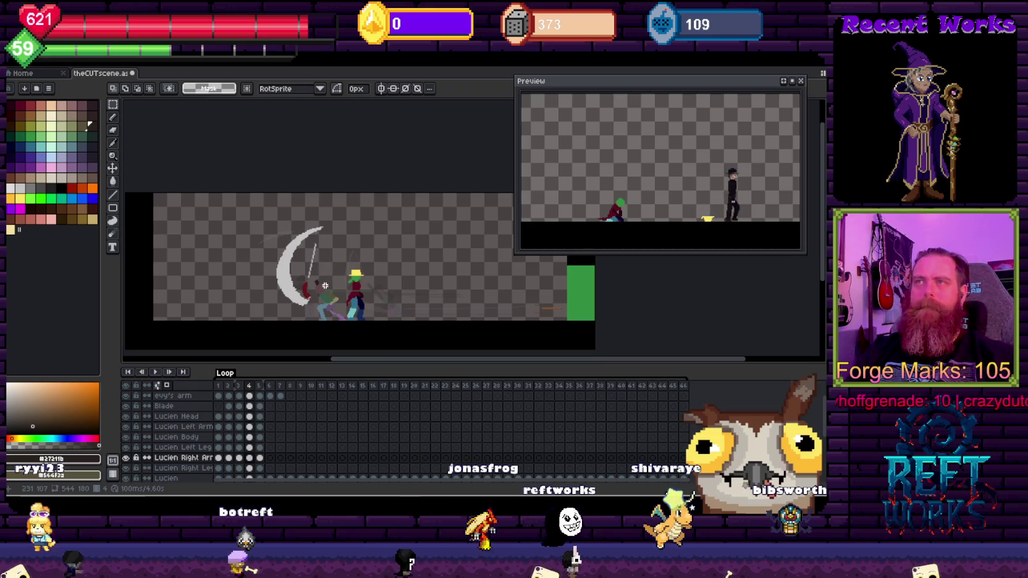
pyautogui.scroll(2, 325, 285)
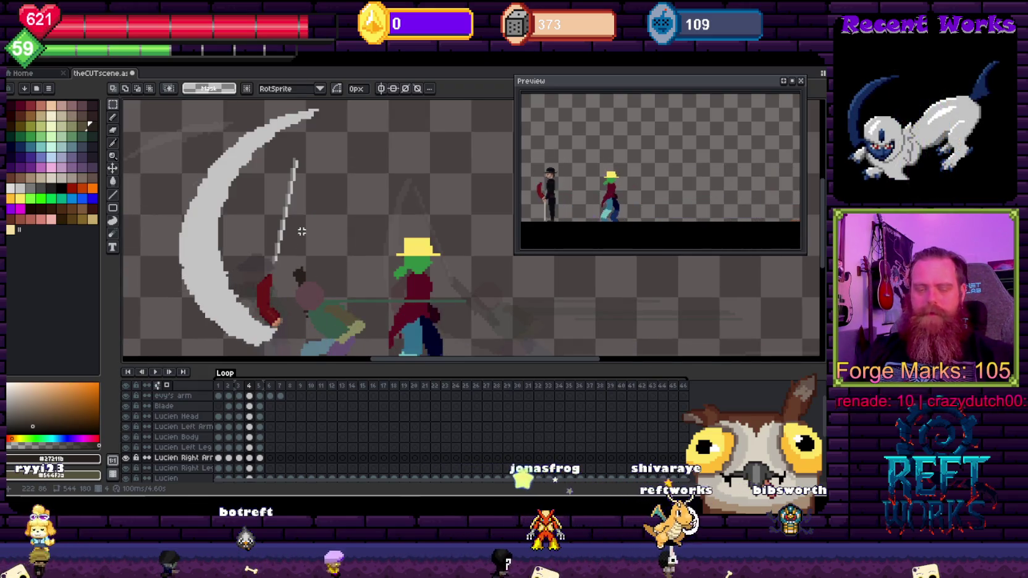
pyautogui.press('b')
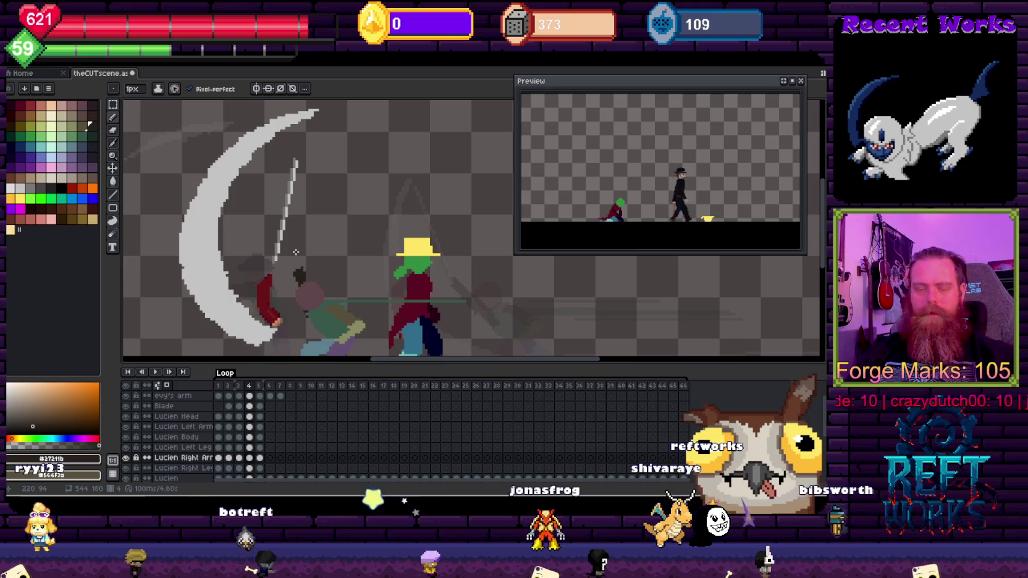
# Marquee the blade on the Blade layer's frame 4 and move it right and down
pyautogui.click(250, 407)
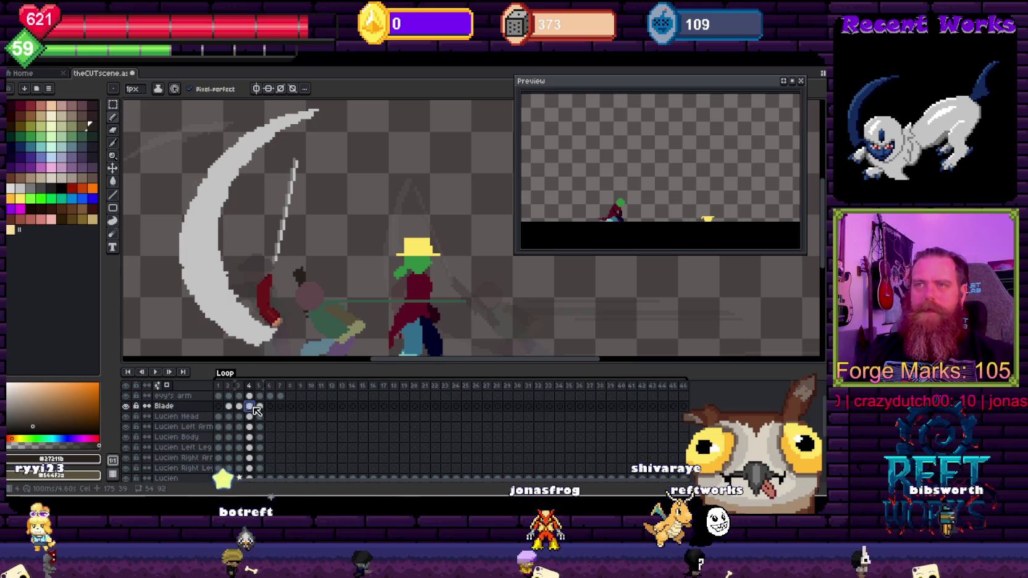
pyautogui.press('m')
pyautogui.moveTo(257, 146)
pyautogui.mouseDown()
pyautogui.moveTo(296, 262)
pyautogui.moveTo(315, 267)
pyautogui.mouseUp()
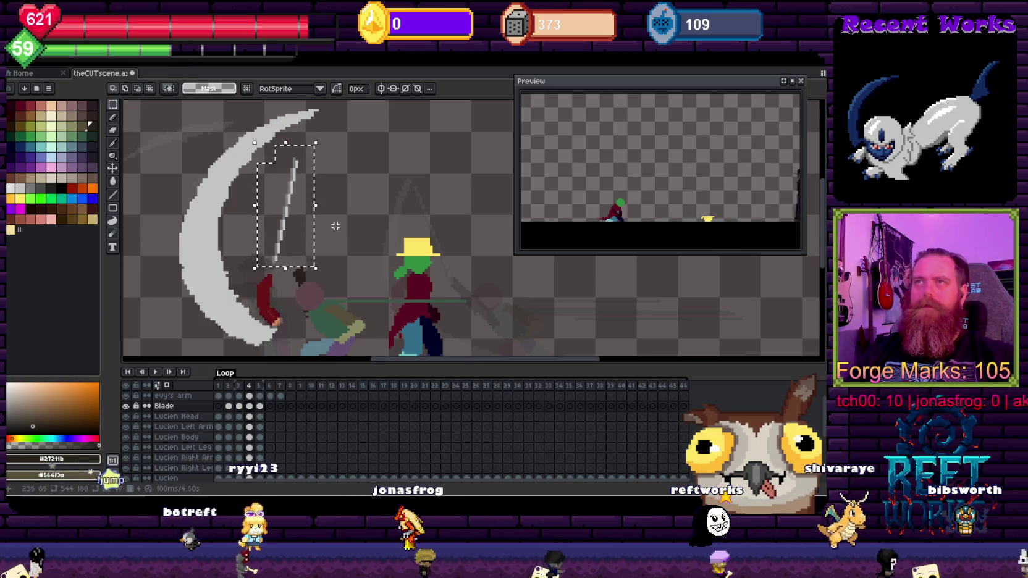
pyautogui.moveTo(303, 219); pyautogui.dragTo(326, 230)
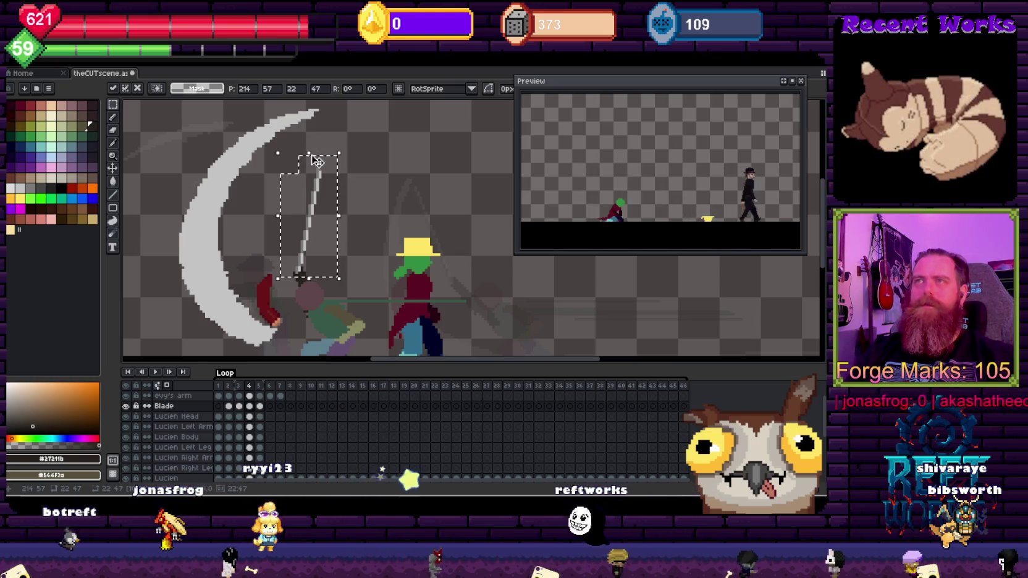
pyautogui.press('Return')
pyautogui.scroll(-5, 407, 236)
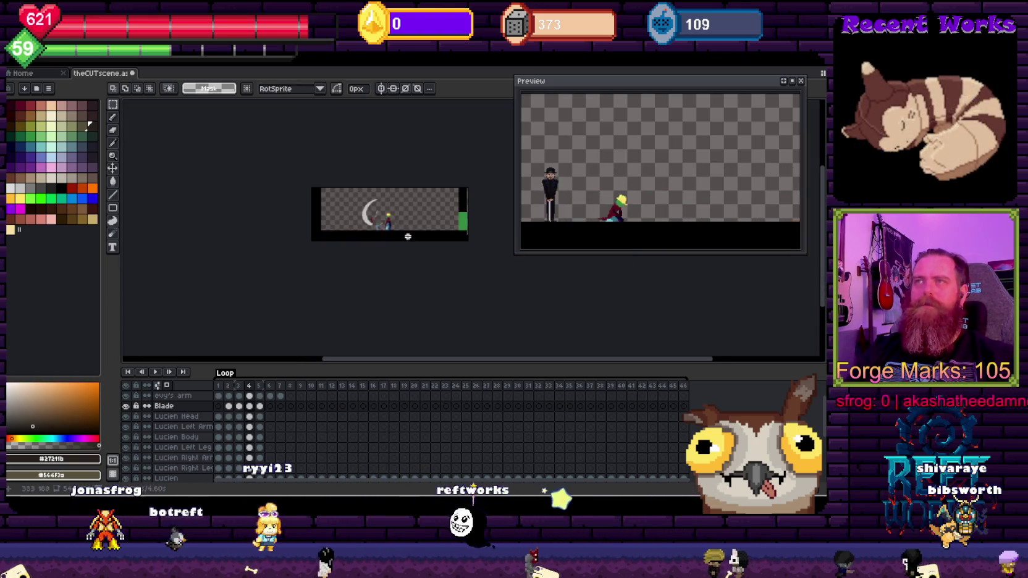
pyautogui.scroll(3, 410, 247)
pyautogui.moveTo(408, 231); pyautogui.dragTo(399, 284)
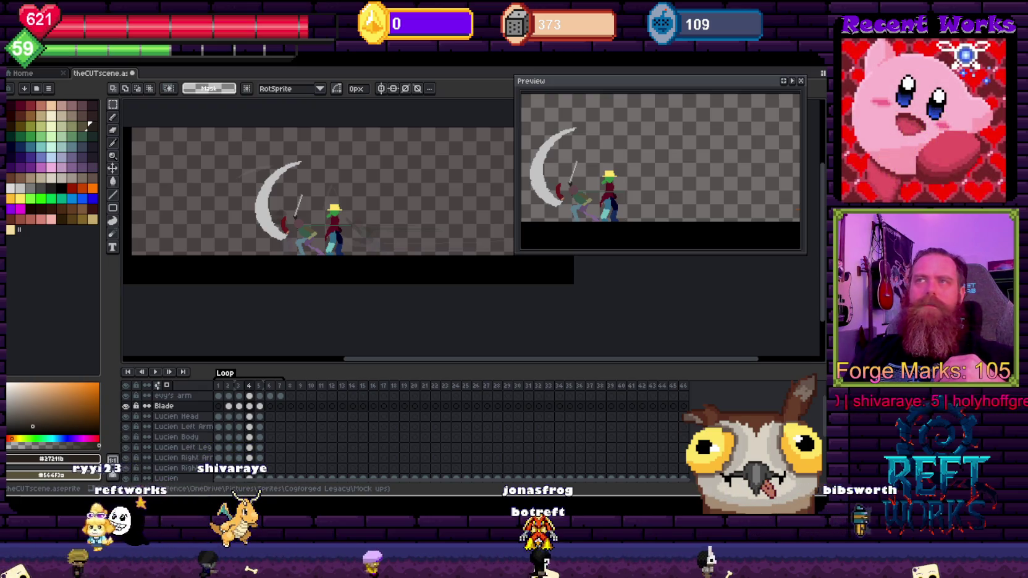
# Go to frame 5 and make Lucien Body the active layer by picking it on the canvas
pyautogui.scroll(1, 351, 241)
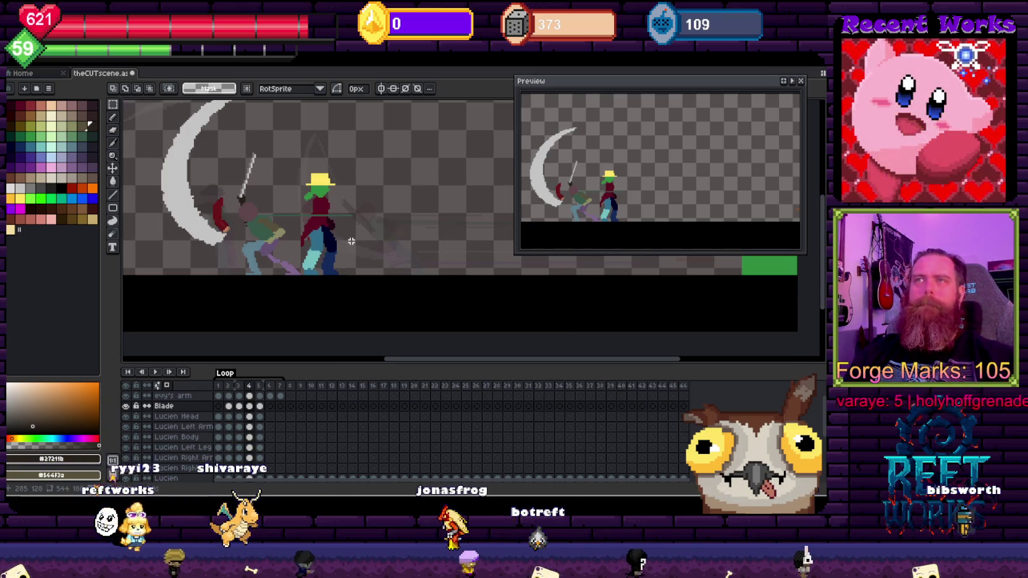
pyautogui.hscroll(-3, 431, 220)
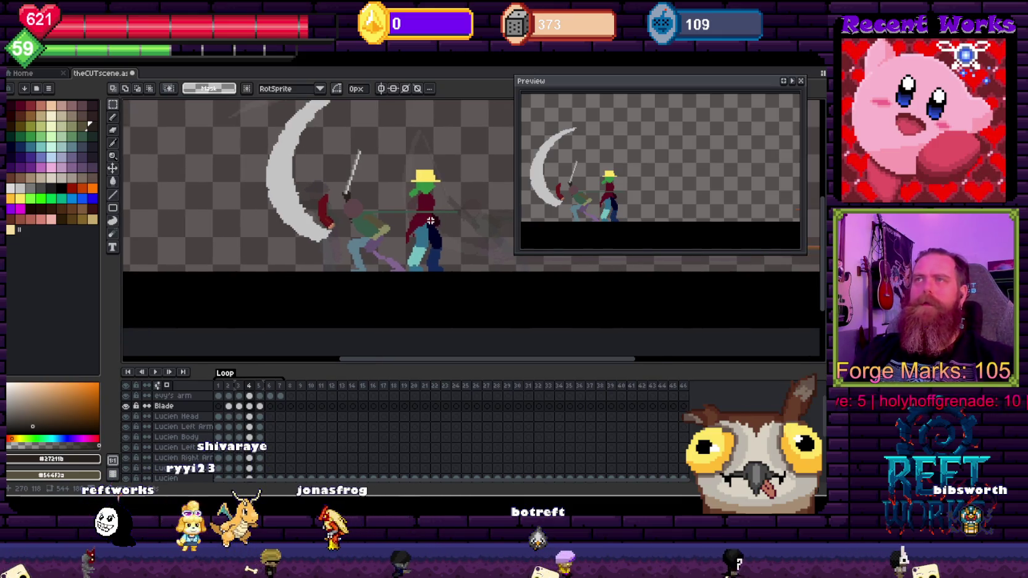
pyautogui.press('Right')
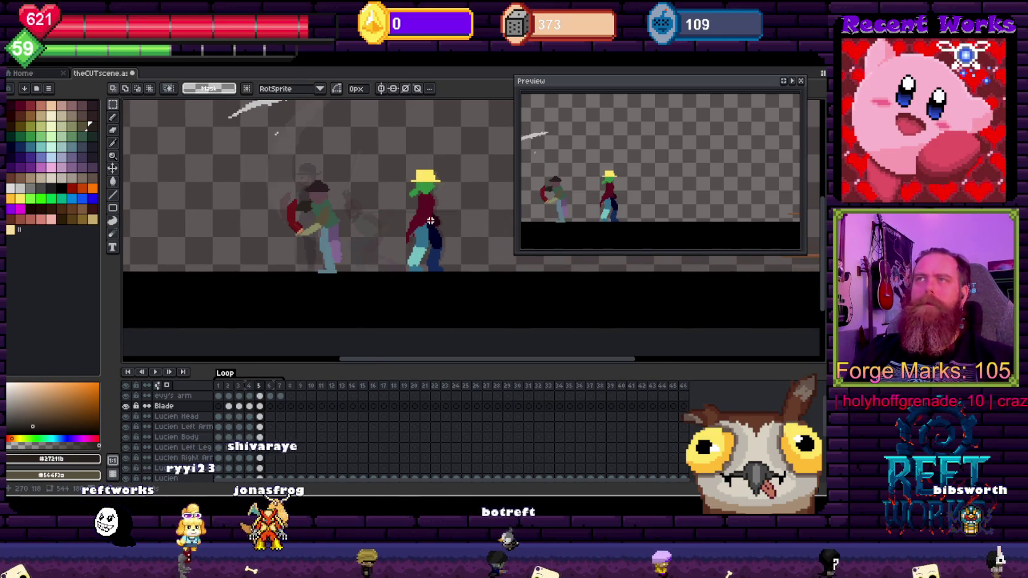
pyautogui.scroll(1, 318, 230)
pyautogui.press('v')
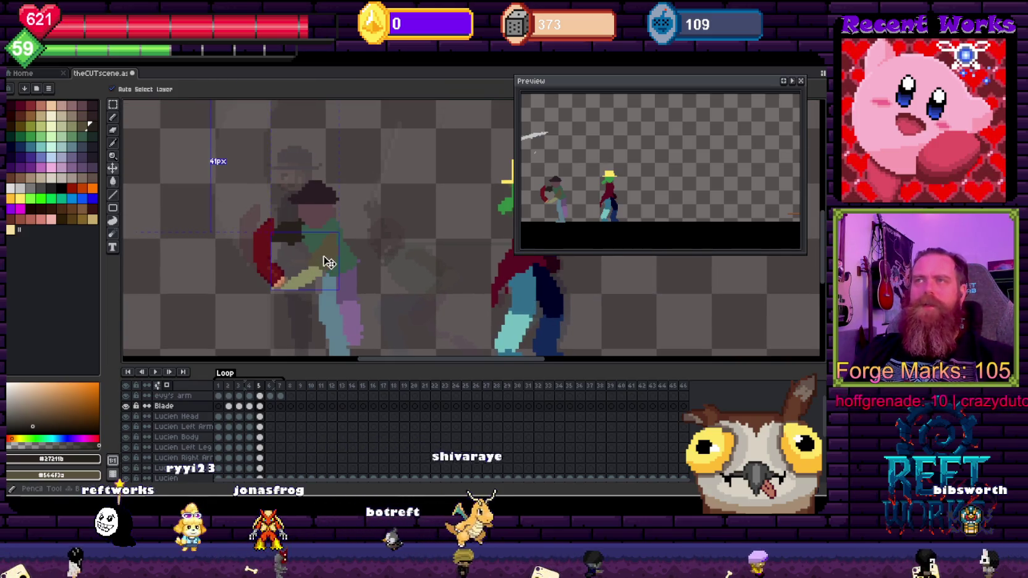
pyautogui.click(336, 251)
pyautogui.click(360, 259)
pyautogui.keyDown('ctrl'); pyautogui.click(320, 213); pyautogui.keyUp('ctrl')
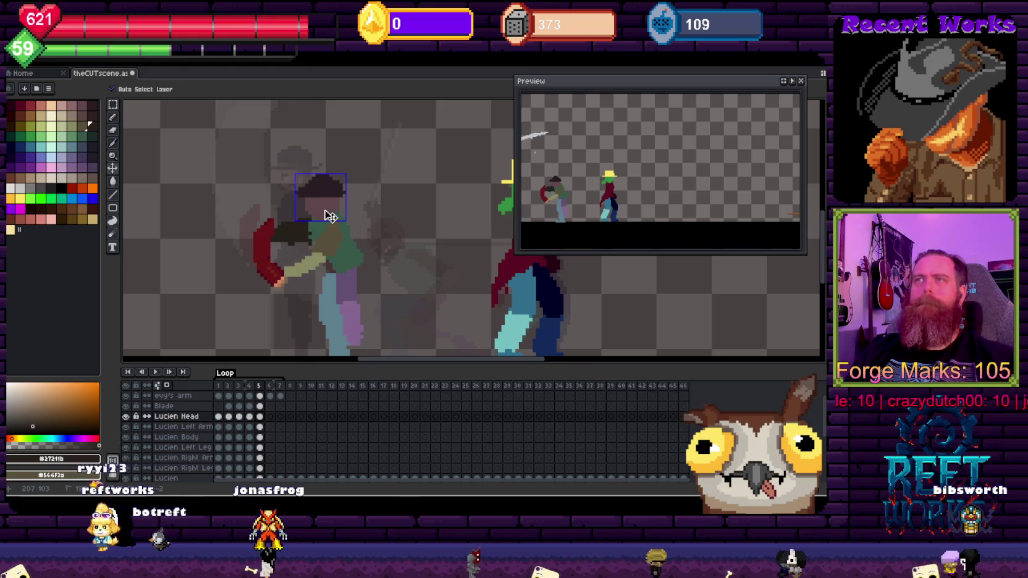
pyautogui.scroll(-1, 450, 254)
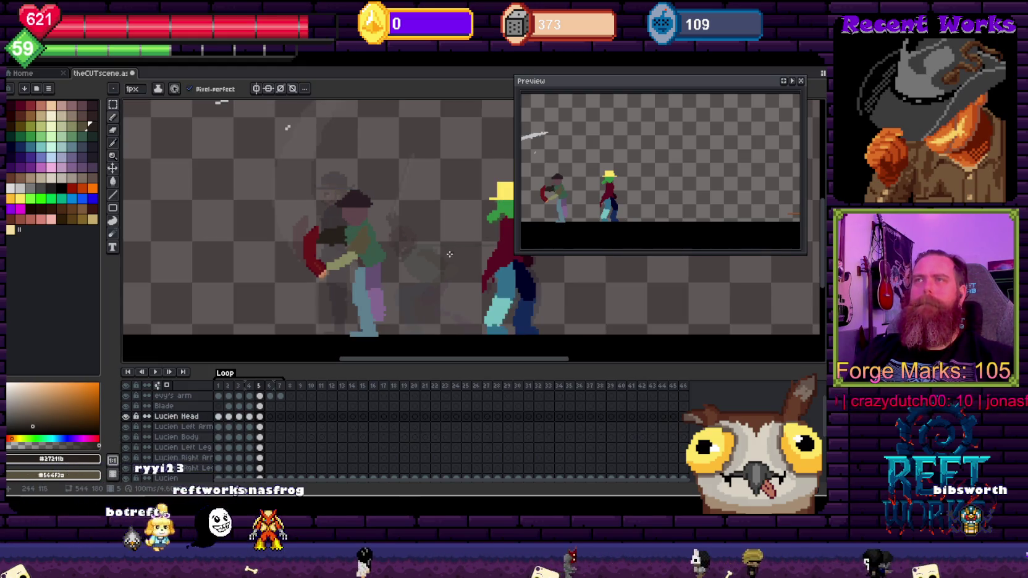
pyautogui.keyDown('ctrl'); pyautogui.click(367, 260); pyautogui.keyUp('ctrl')
# Magic Wand Lucien's body and nudge it one pixel left and one pixel down
pyautogui.press('w')
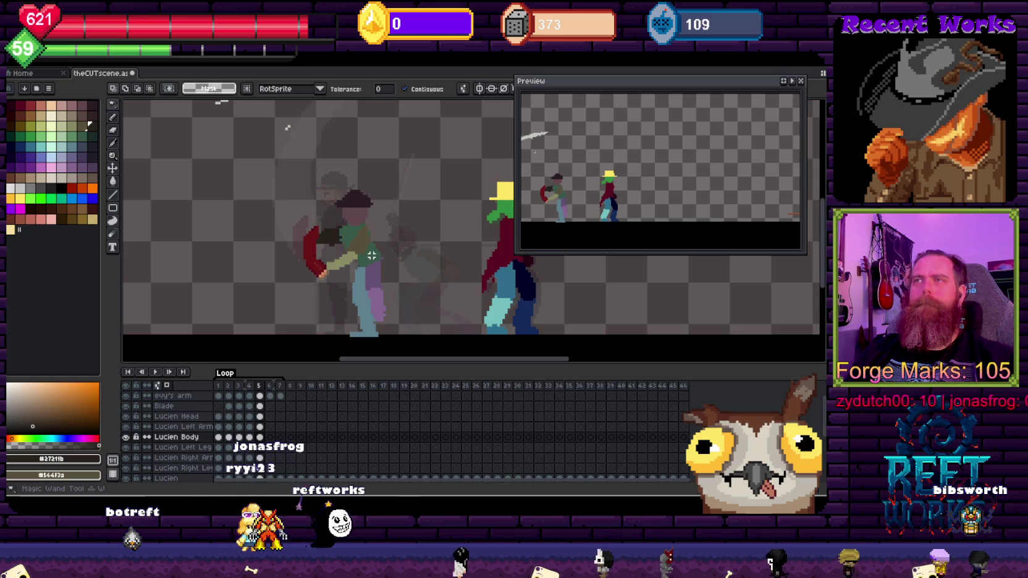
pyautogui.click(383, 257)
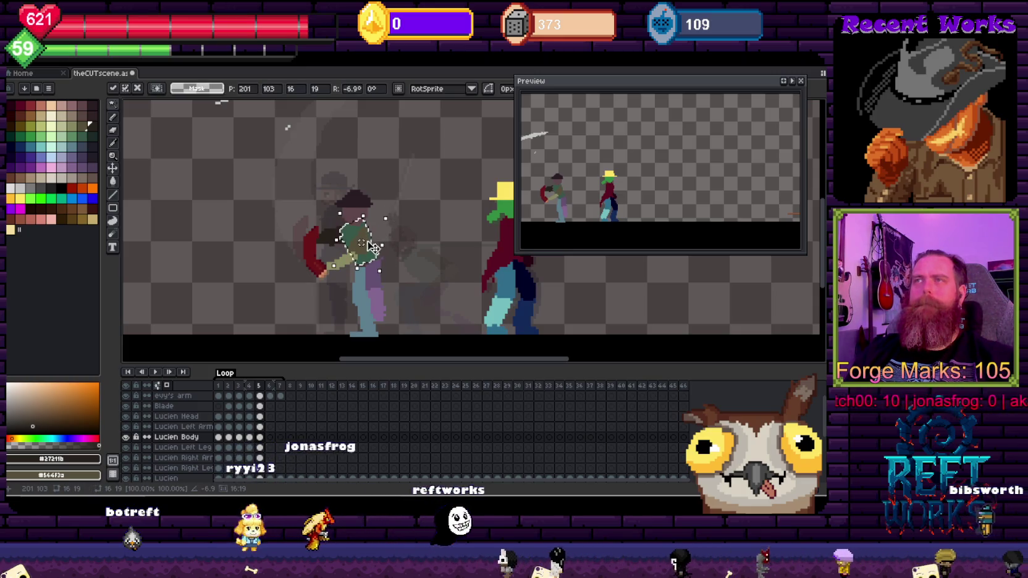
pyautogui.press('Left')
pyautogui.press('Down')
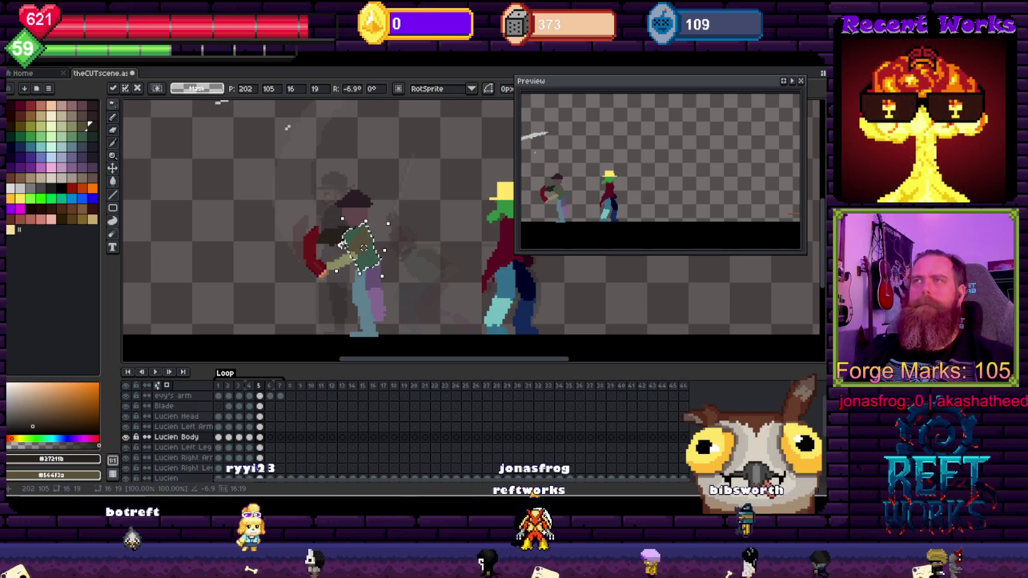
pyautogui.press('Return')
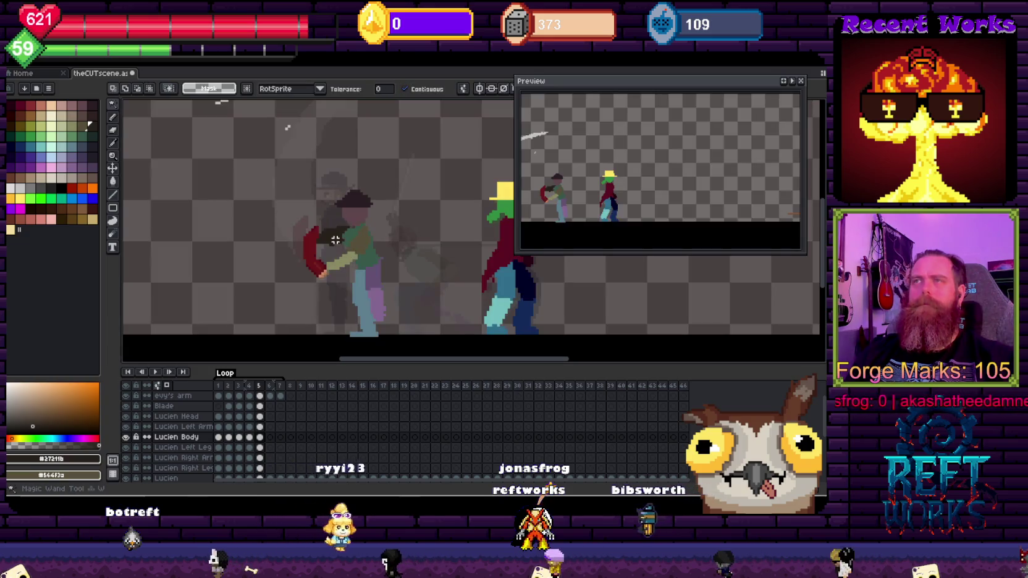
# Select the red right arm, then switch to the browser's Samurai's Dash reference post
pyautogui.keyDown('ctrl'); pyautogui.click(333, 238); pyautogui.keyUp('ctrl')
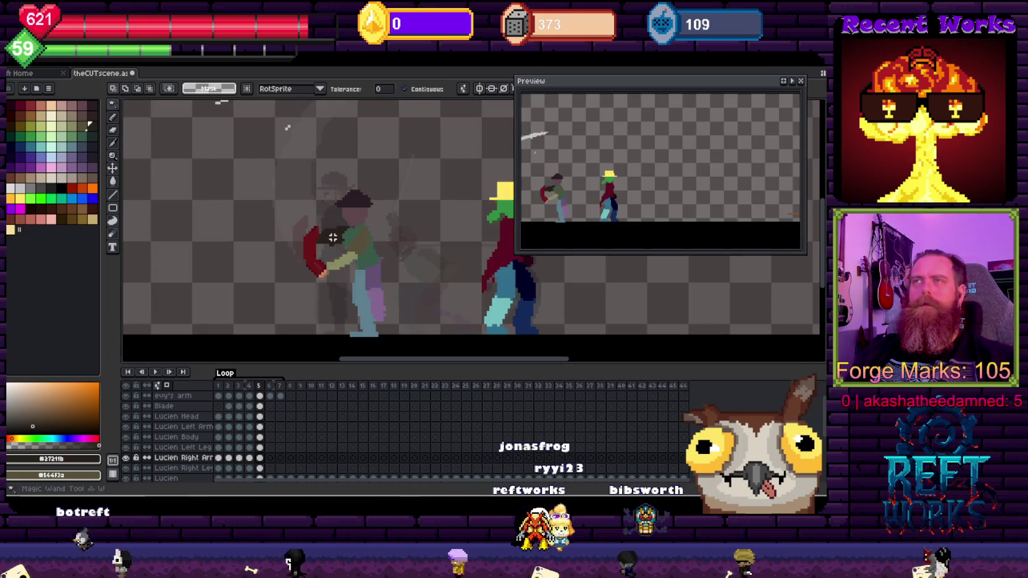
pyautogui.click(333, 237)
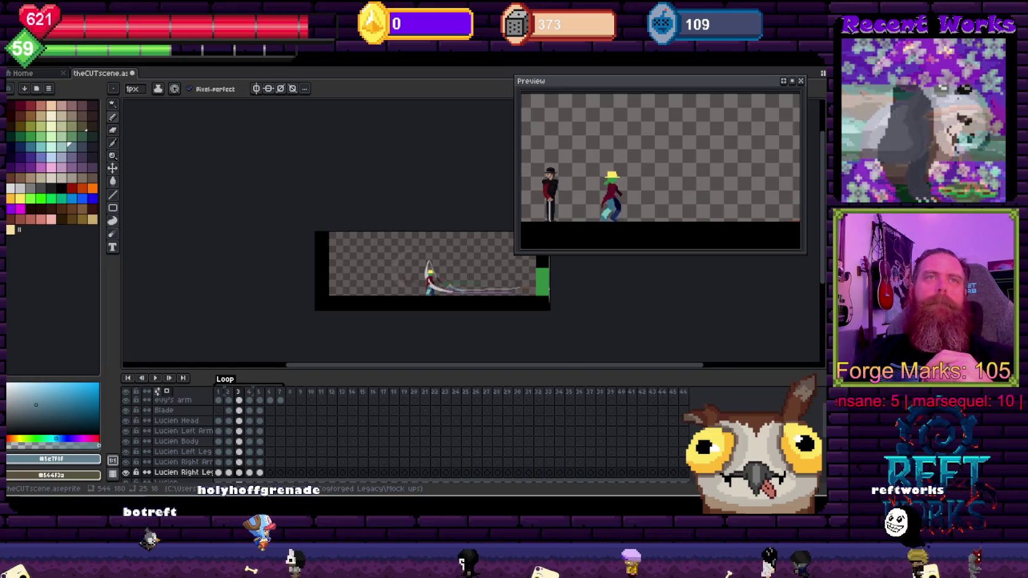
pyautogui.hotkey('alt', 'Tab')
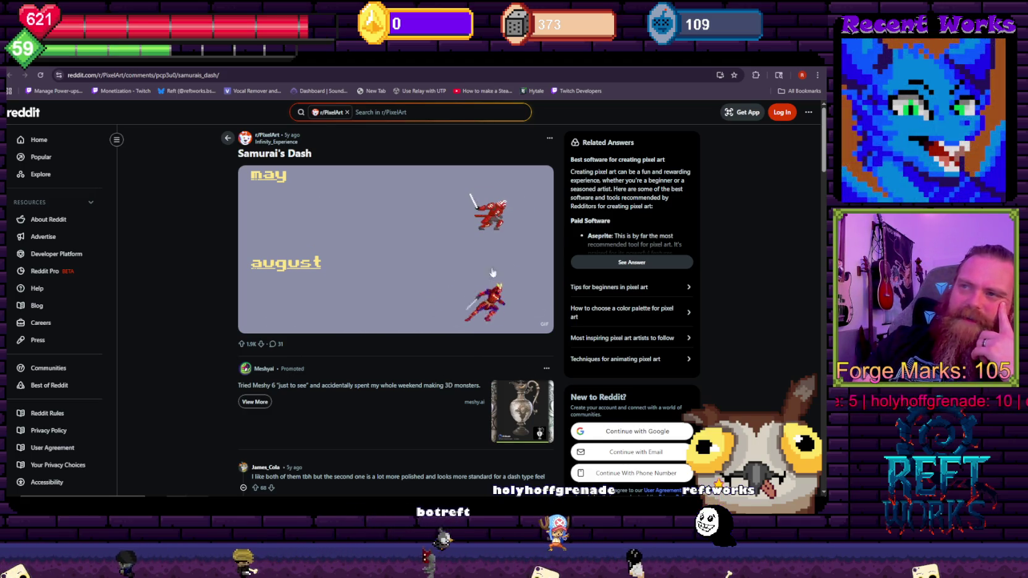
# Try saving the Samurai's Dash GIF as a video, then cancel the save
pyautogui.rightClick(428, 298)
pyautogui.click(213, 287)
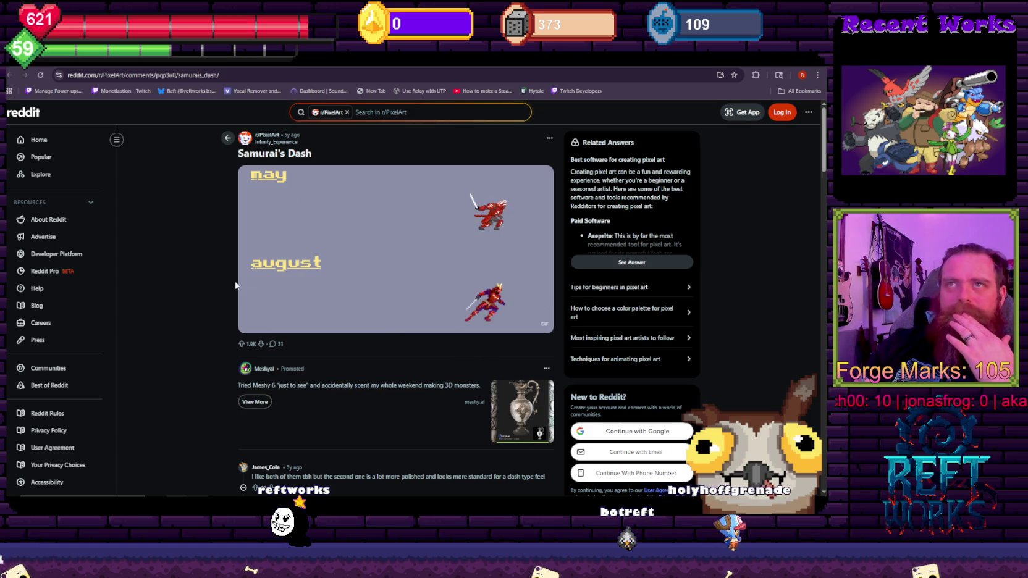
pyautogui.rightClick(316, 210)
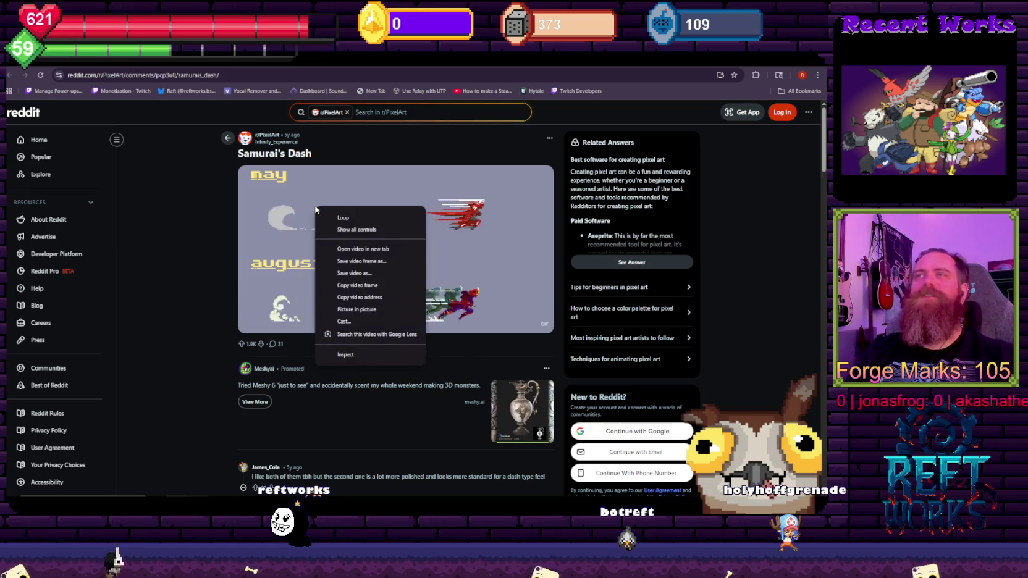
pyautogui.click(379, 276)
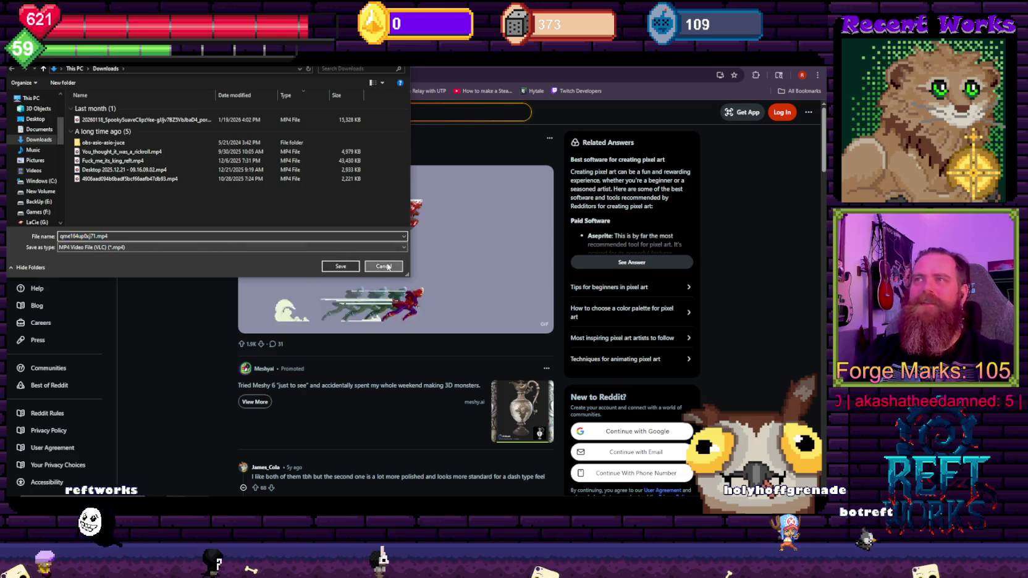
pyautogui.click(340, 266)
# Copy the current video frame from the enlarged GIF, close it and return to Aseprite
pyautogui.rightClick(437, 253)
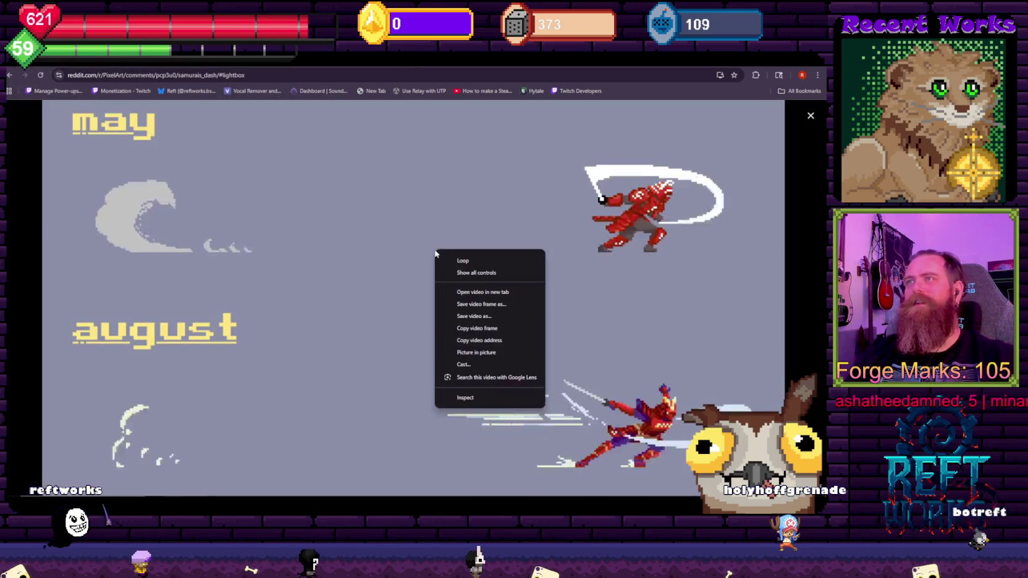
pyautogui.click(459, 318)
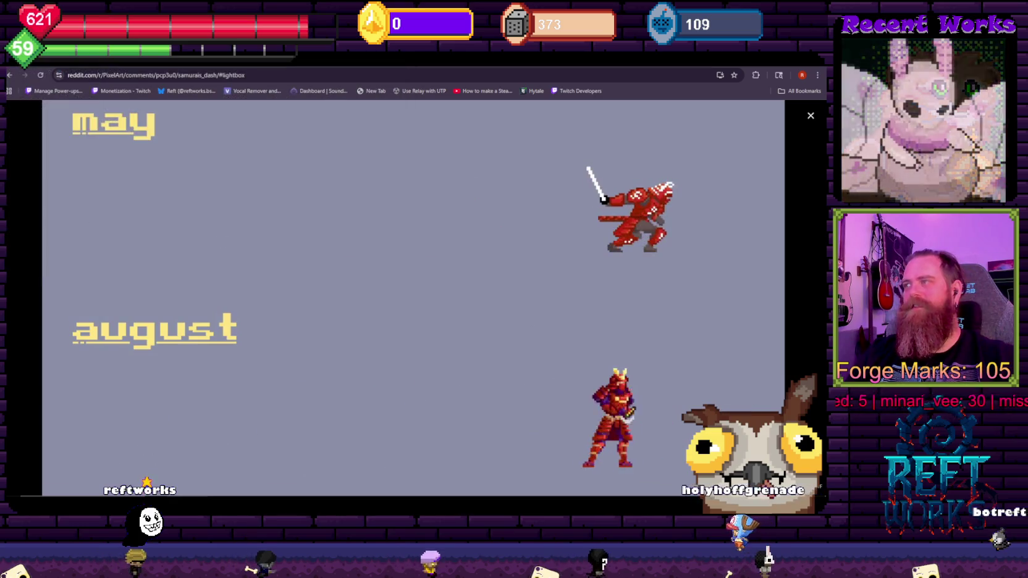
pyautogui.click(817, 114)
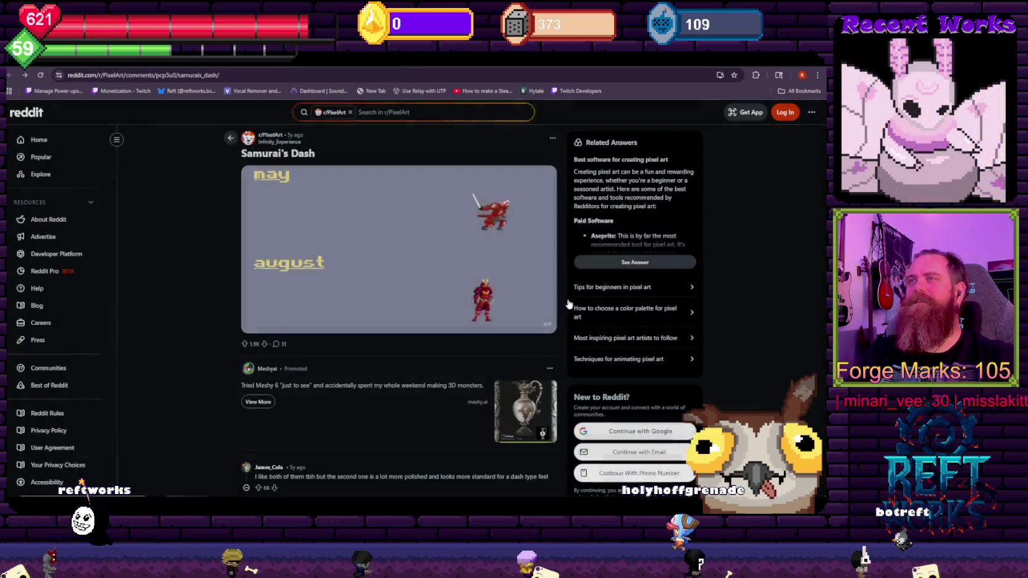
pyautogui.scroll(-1, 192, 281)
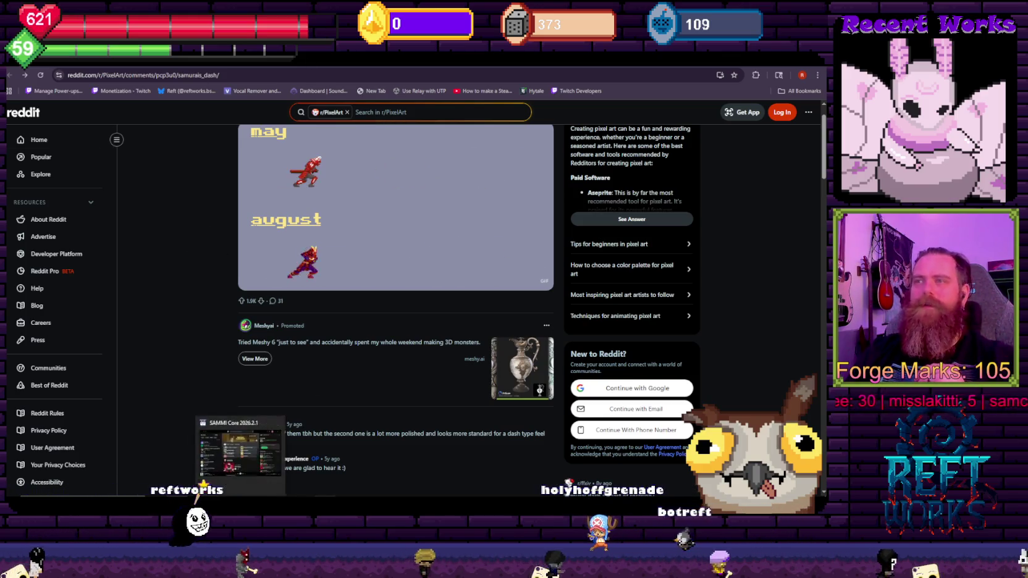
pyautogui.click(389, 442)
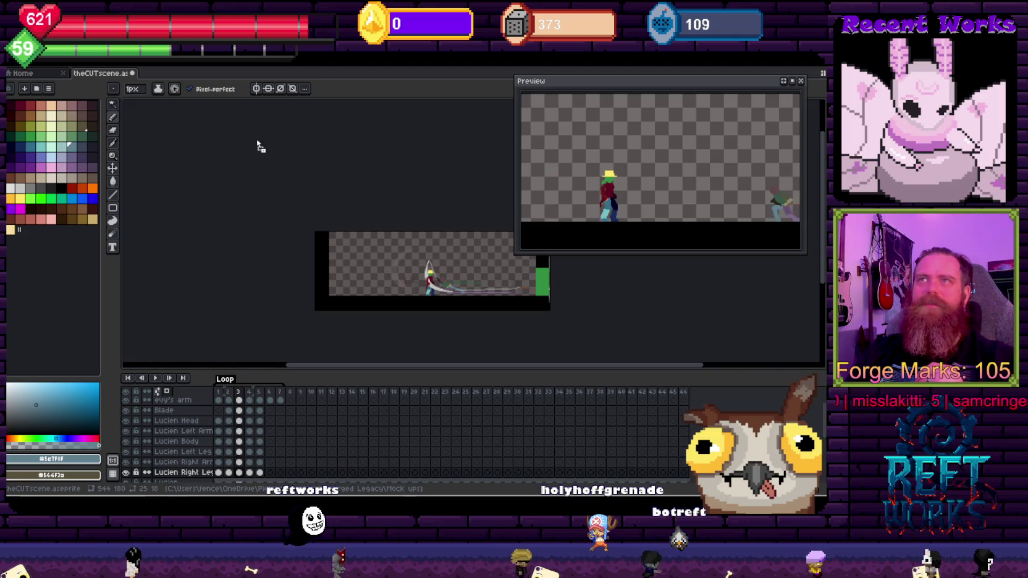
pyautogui.hotkey('ctrl', 'alt', 'v')
pyautogui.scroll(-3, 296, 226)
pyautogui.scroll(1, 294, 222)
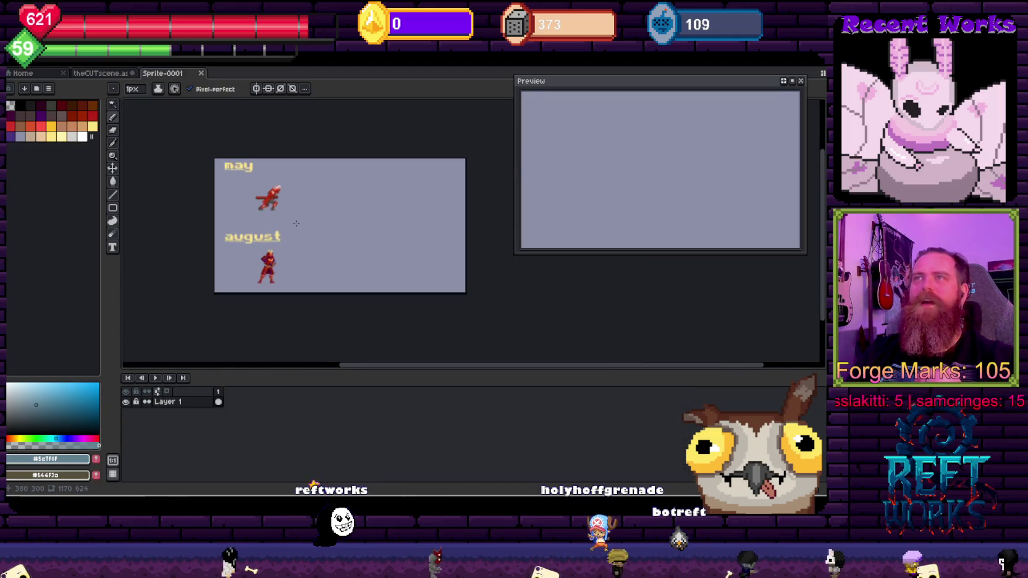
pyautogui.scroll(1, 293, 221)
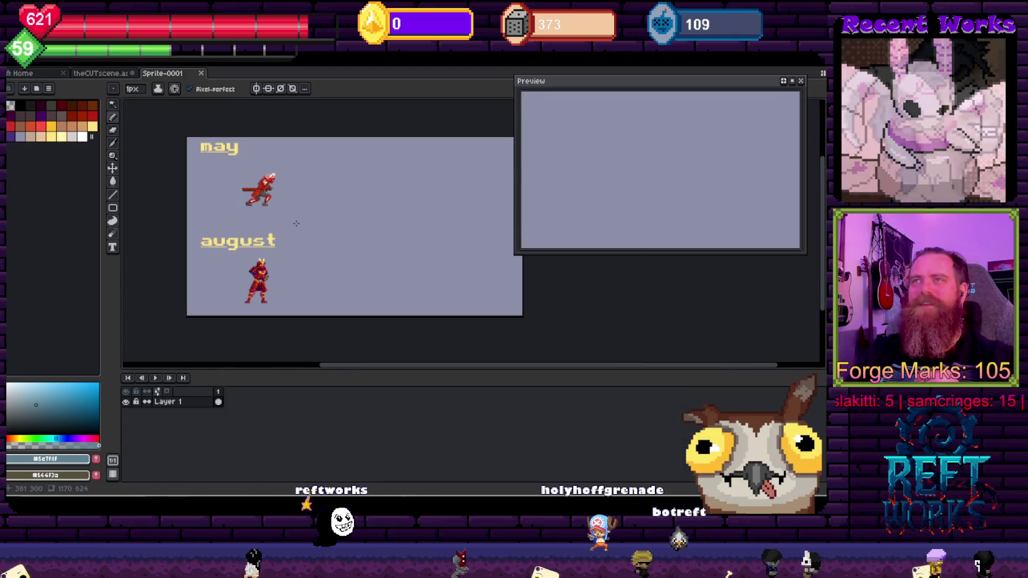
pyautogui.click(202, 74)
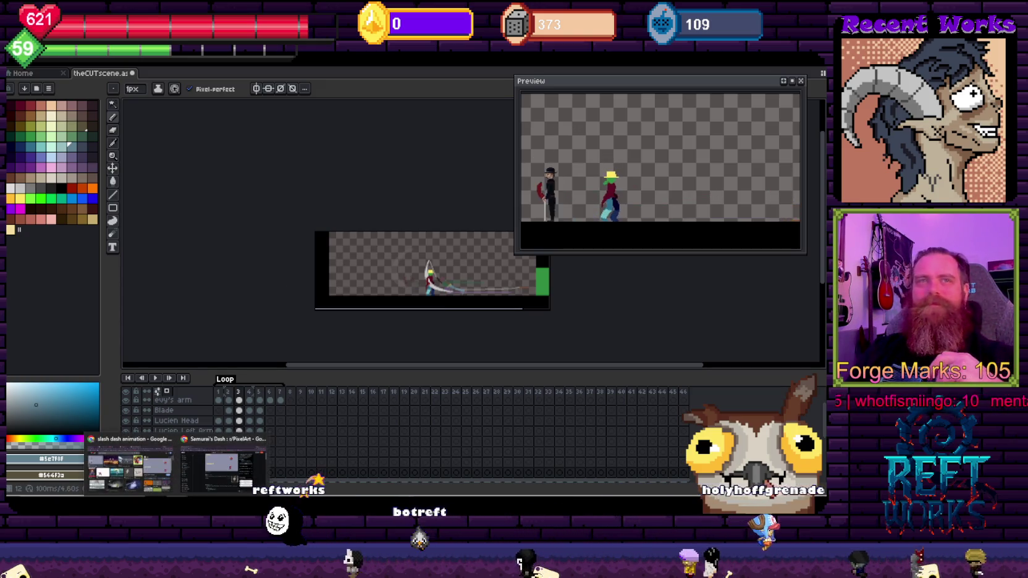
pyautogui.click(247, 460)
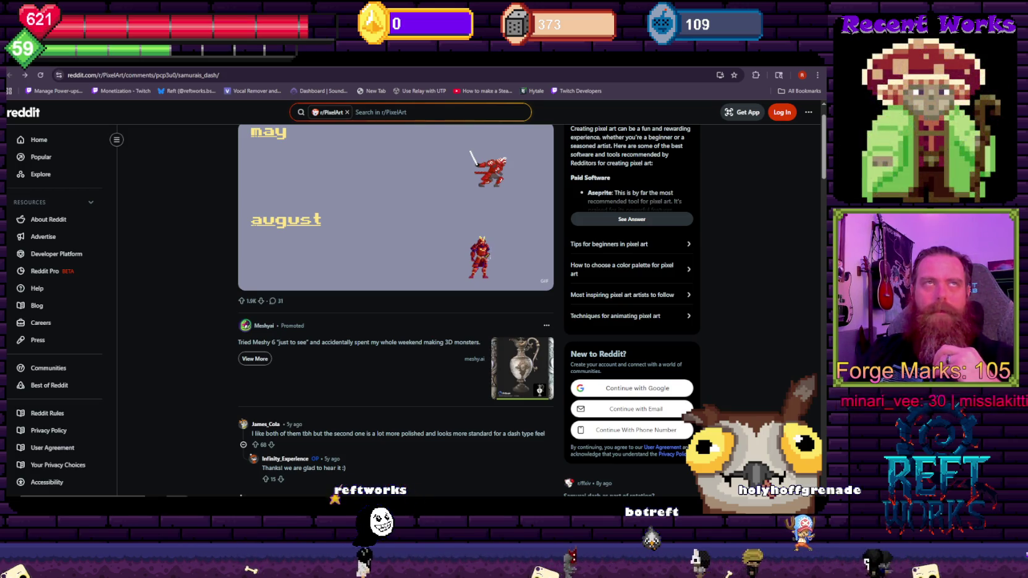
# Enlarge the Samurai's Dash GIF in the lightbox, then go back to Aseprite
pyautogui.click(352, 223)
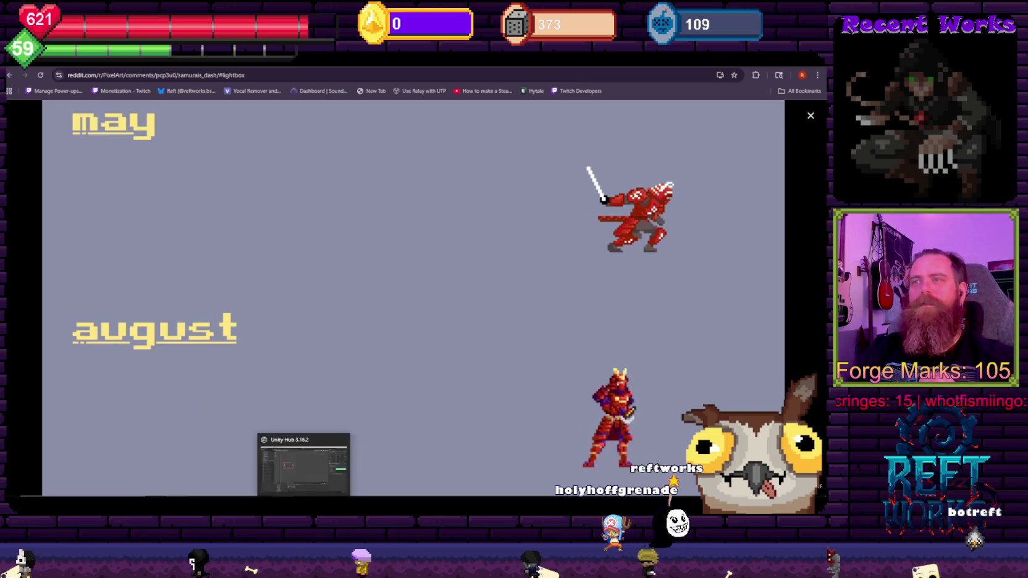
pyautogui.click(409, 465)
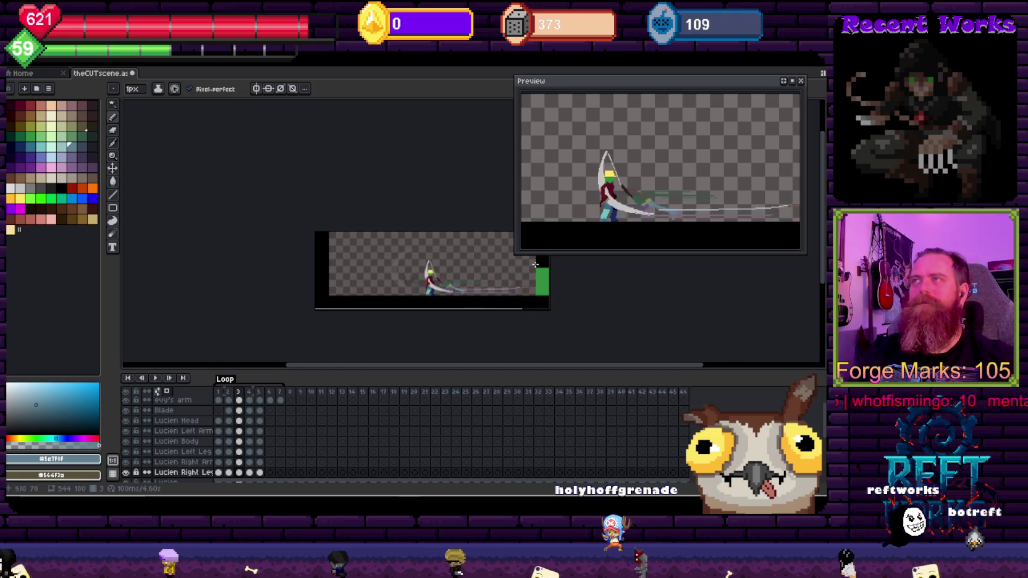
# Make Lucien Right Arm active, zoom in, go to frame 4 and centre both characters
pyautogui.scroll(2, 471, 325)
pyautogui.hotkey('alt', 'Up')
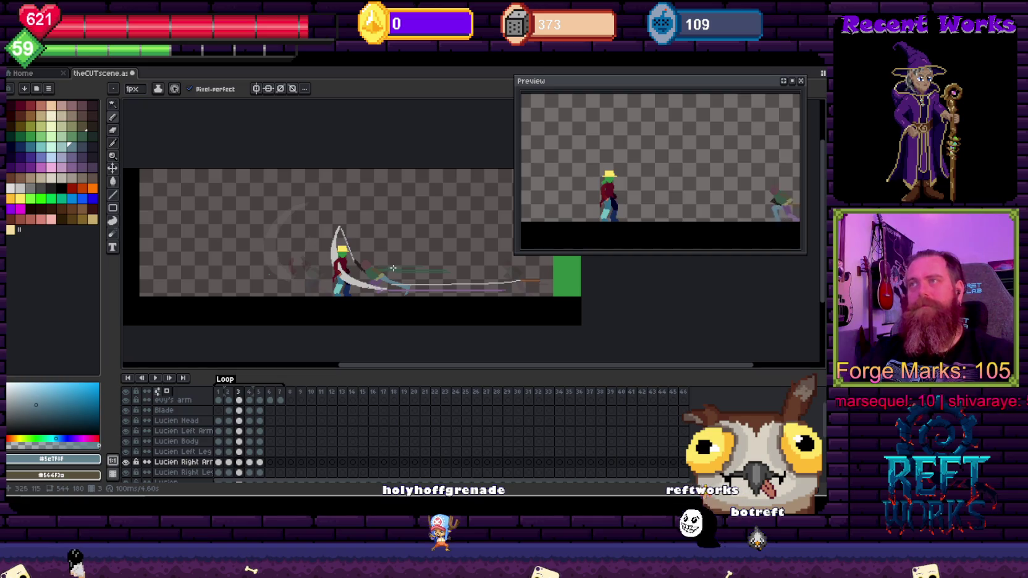
pyautogui.scroll(1, 393, 268)
pyautogui.scroll(1, 293, 321)
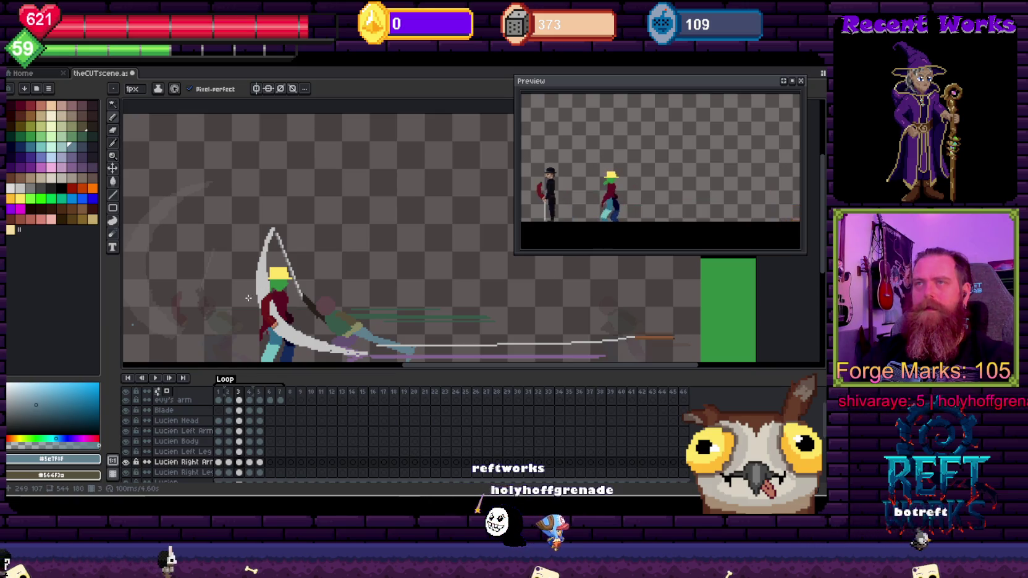
pyautogui.press('Right')
pyautogui.moveTo(249, 297); pyautogui.dragTo(326, 247)
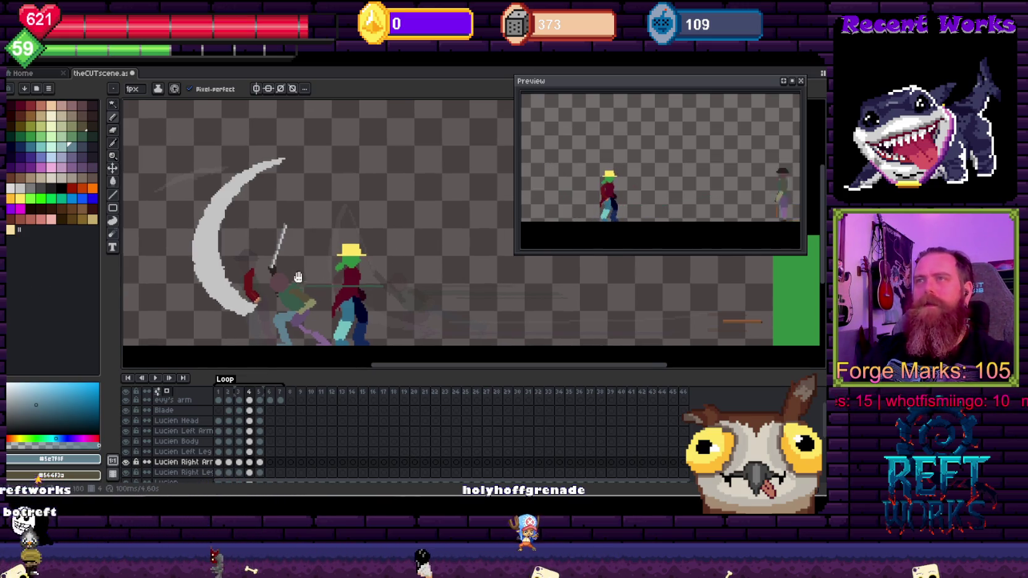
# Step through frames 4, 3, 2 and back to 3, then select the Blade layer cel
pyautogui.press('Left')
pyautogui.press('Left')
pyautogui.press('Right')
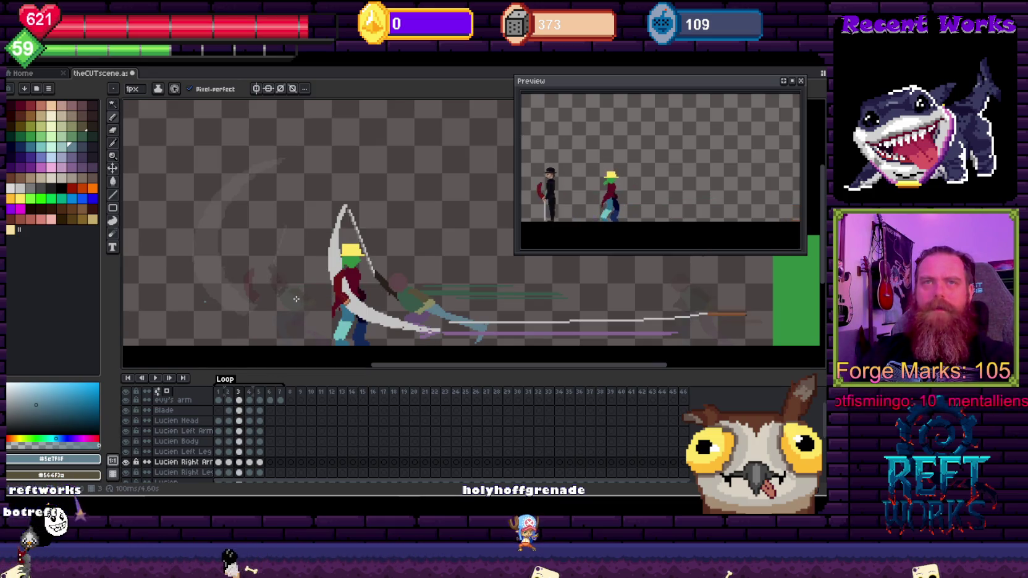
pyautogui.press('Left')
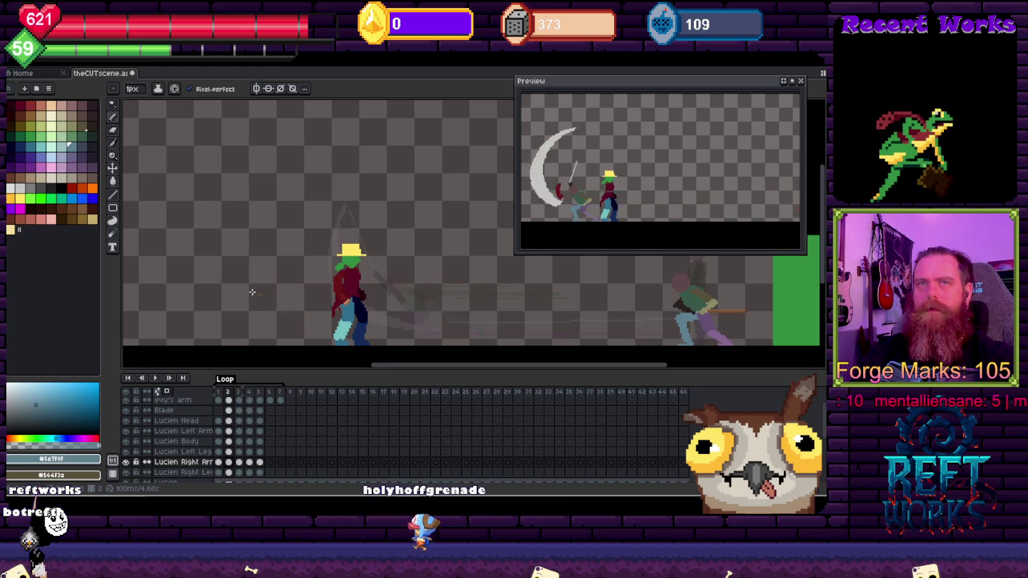
pyautogui.press('Right')
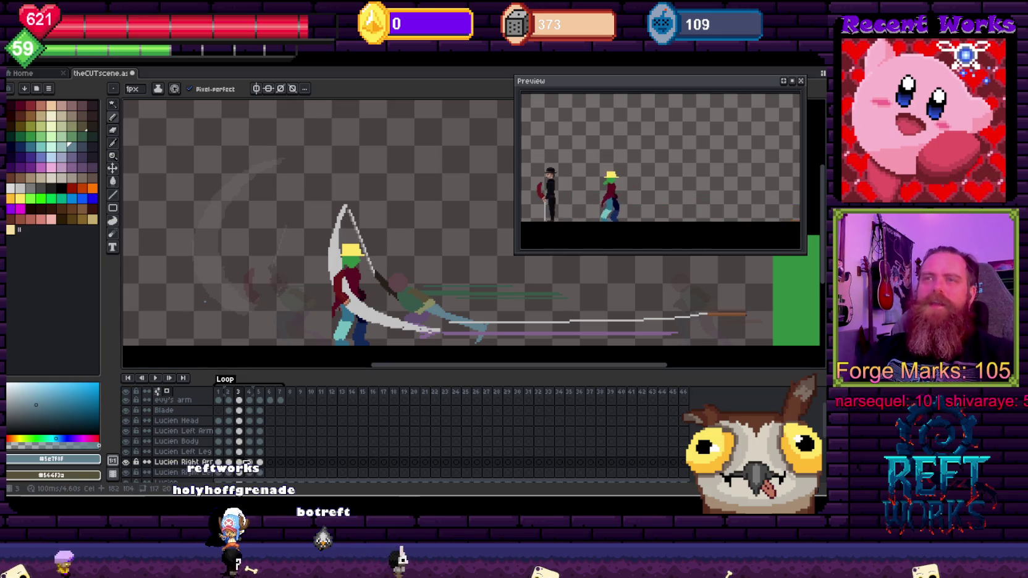
pyautogui.click(239, 410)
pyautogui.click(127, 410)
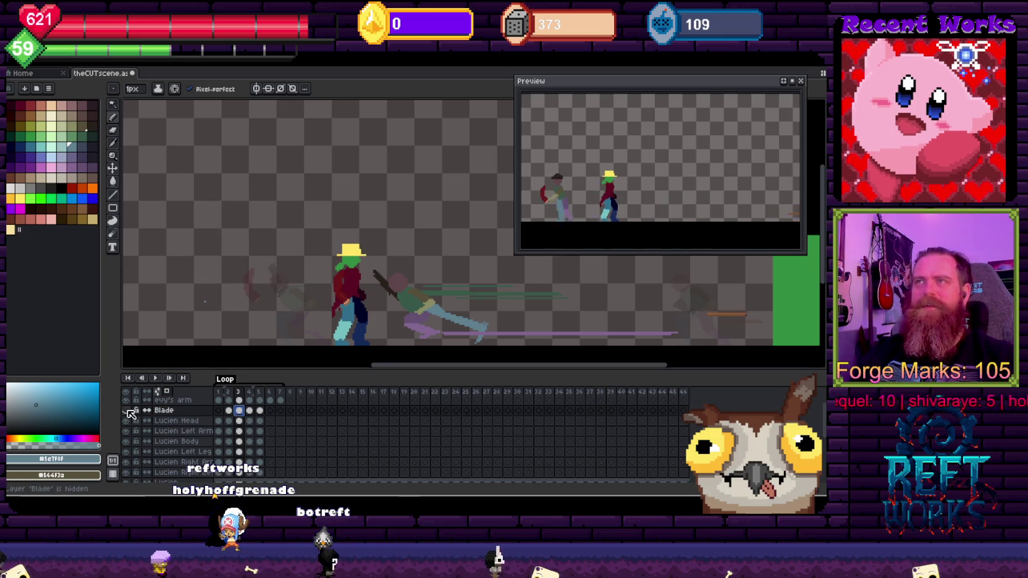
pyautogui.click(126, 410)
pyautogui.click(127, 410)
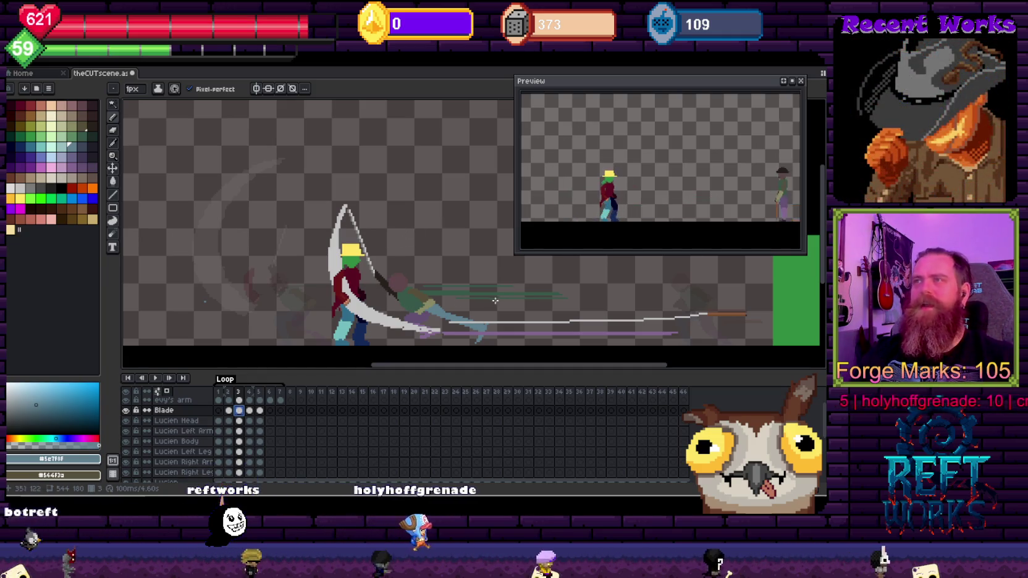
pyautogui.press('Left')
pyautogui.press('Down')
pyautogui.press('Down')
pyautogui.press('Down')
pyautogui.press('Right')
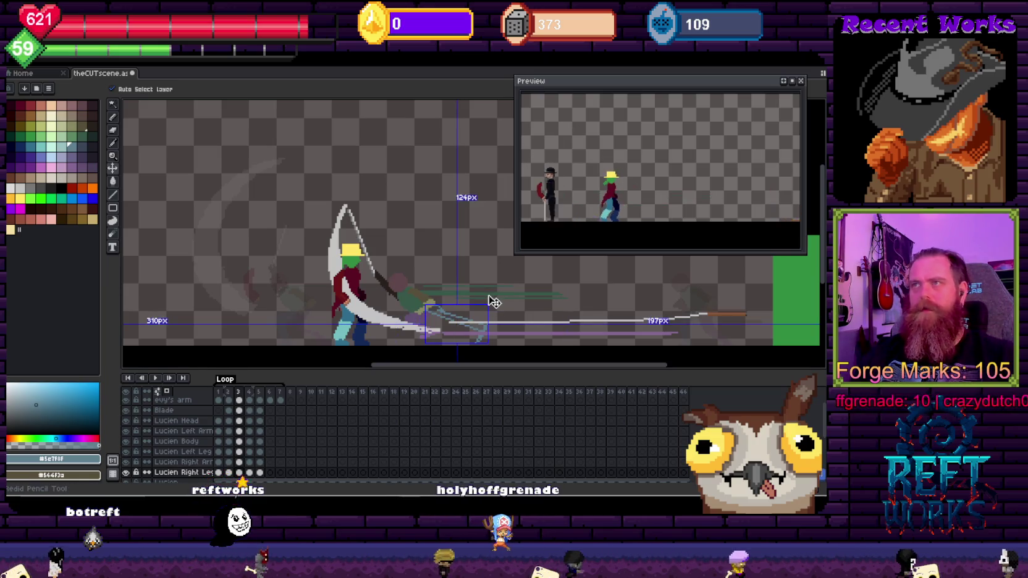
pyautogui.press('b')
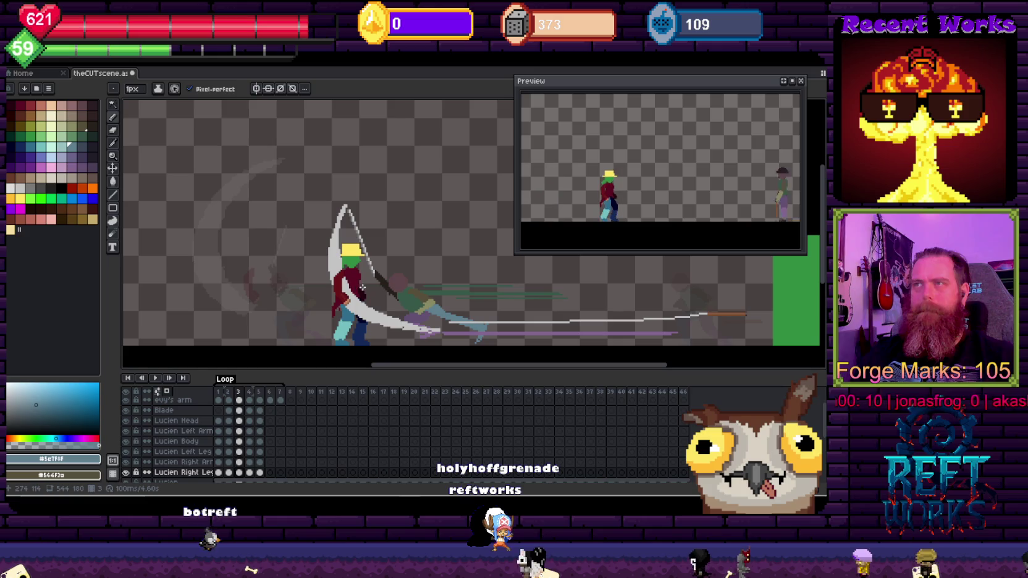
# Pick the Lucien Left Leg layer from the canvas while zooming in on the legs
pyautogui.press('v')
pyautogui.scroll(2, 391, 297)
pyautogui.scroll(1, 407, 306)
pyautogui.click(427, 315)
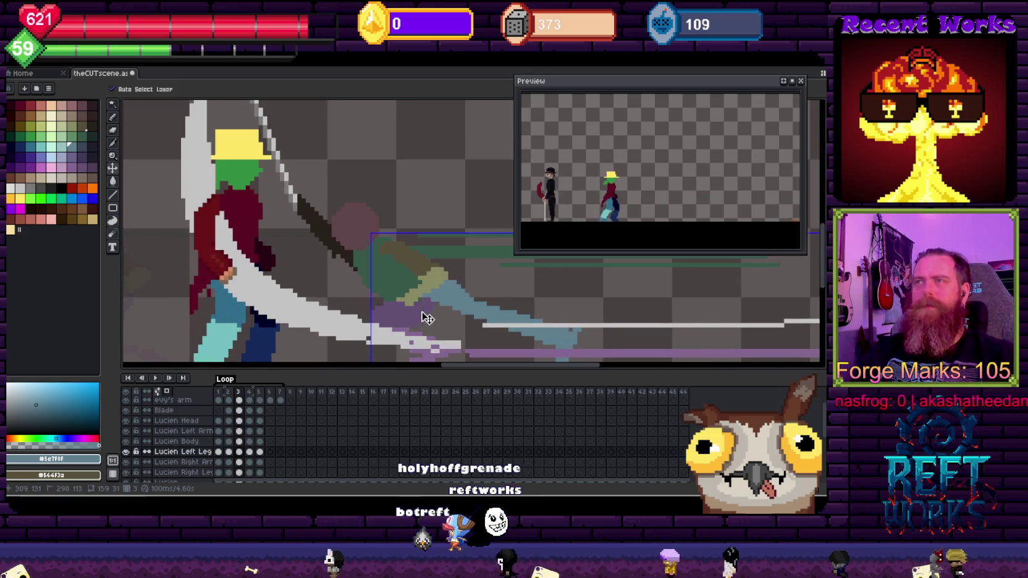
pyautogui.press('b')
pyautogui.scroll(-1, 408, 271)
pyautogui.scroll(-1, 402, 256)
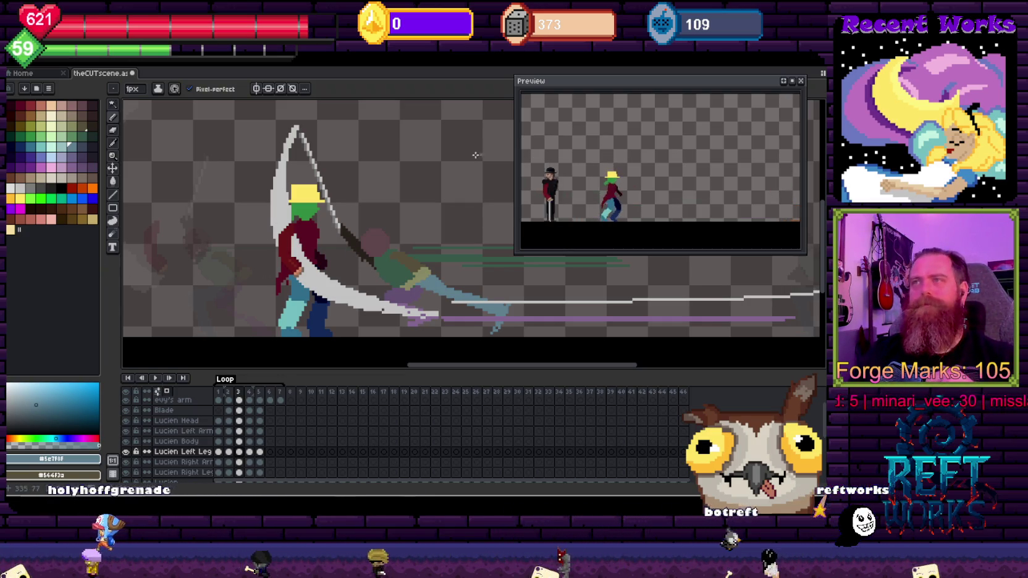
pyautogui.scroll(1, 404, 280)
pyautogui.scroll(-1, 404, 280)
pyautogui.scroll(1, 404, 280)
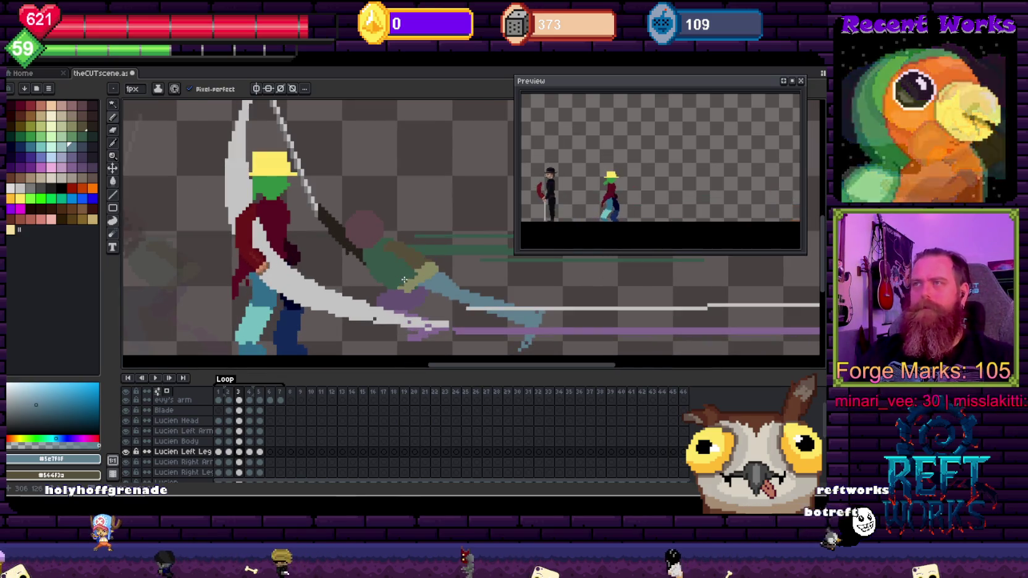
# Eyedrop dark brown #27211b from the scythe handle on Lucien Right Arm for the Pencil
pyautogui.press('b')
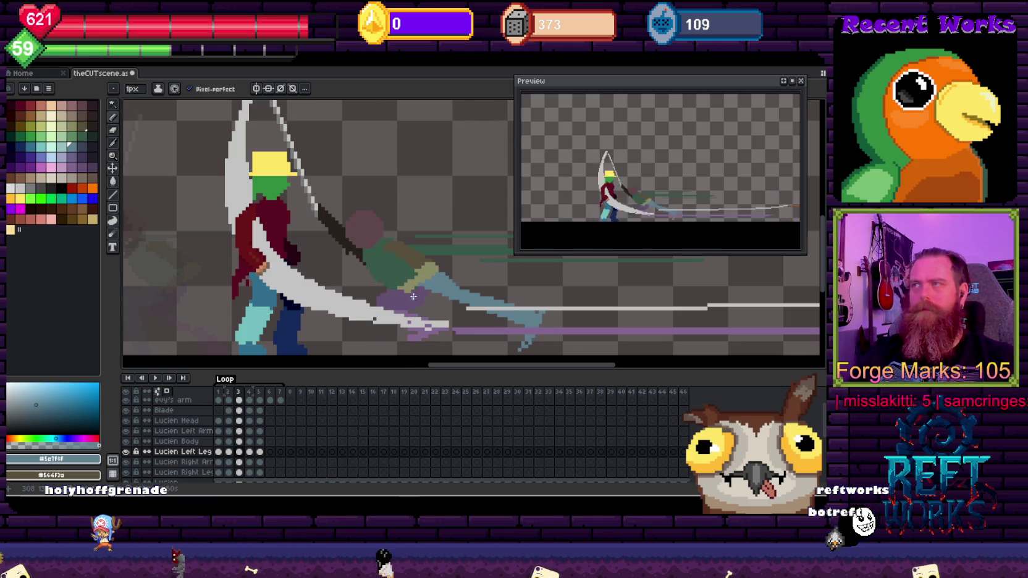
pyautogui.scroll(-1, 414, 296)
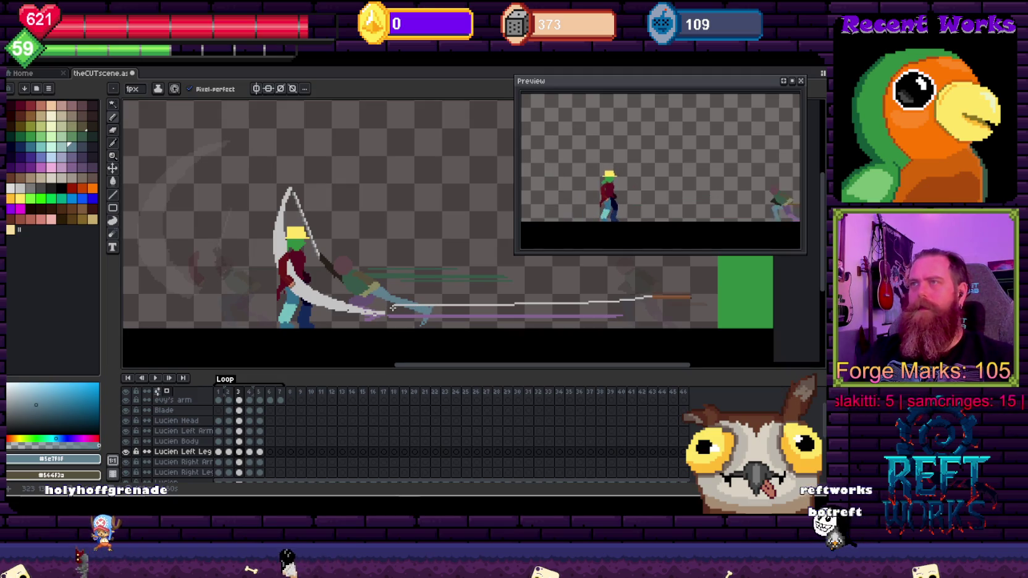
pyautogui.scroll(2, 386, 315)
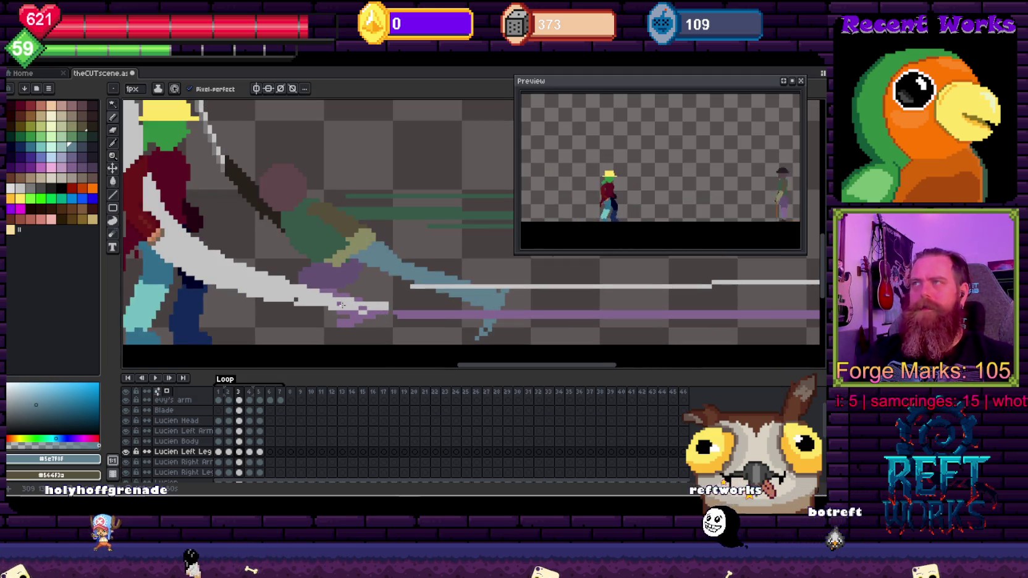
pyautogui.scroll(-1, 342, 305)
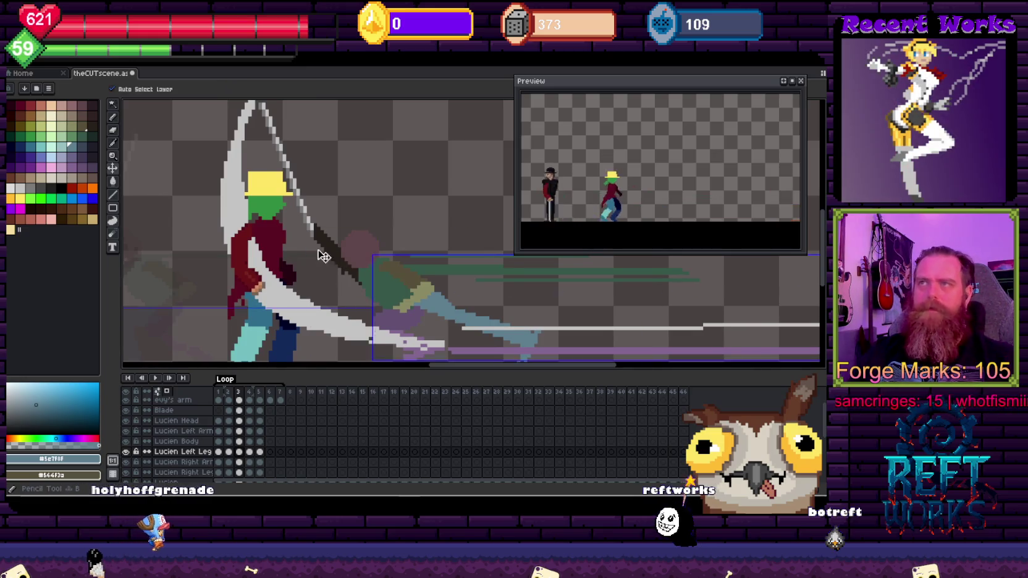
pyautogui.click(339, 258)
pyautogui.click(339, 264)
pyautogui.press('b')
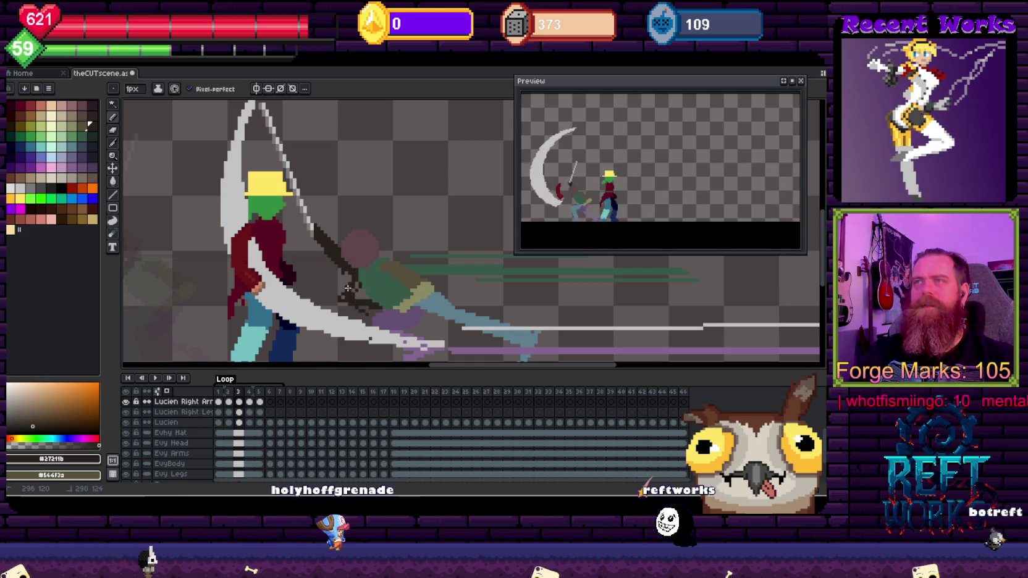
pyautogui.press('e')
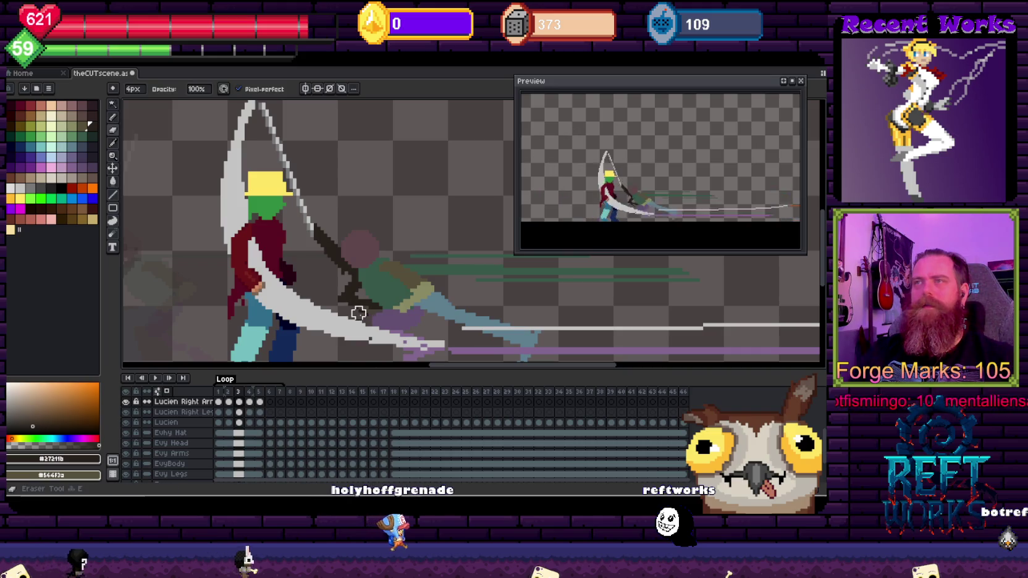
pyautogui.press('b')
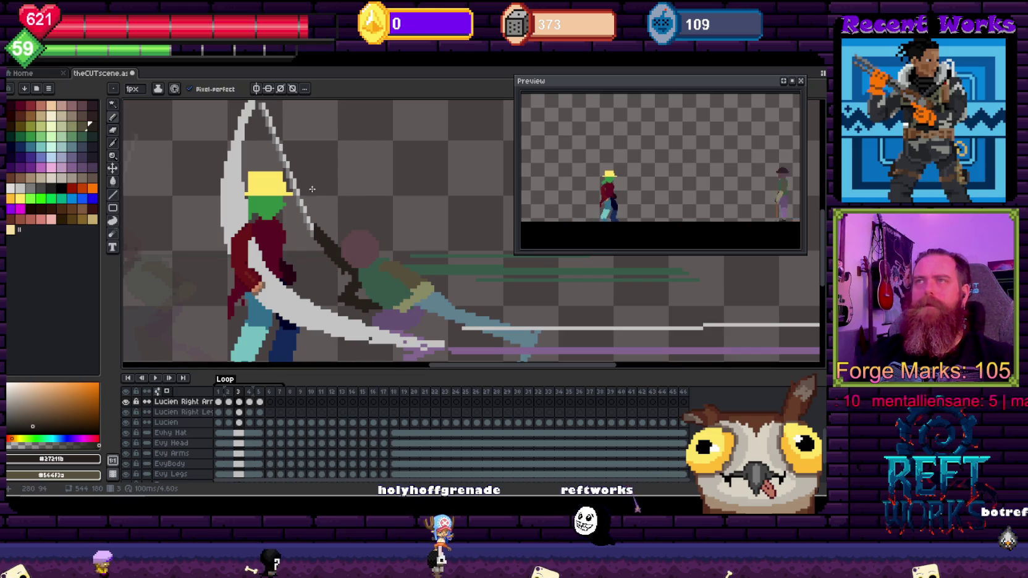
pyautogui.scroll(-1, 312, 189)
pyautogui.press('e')
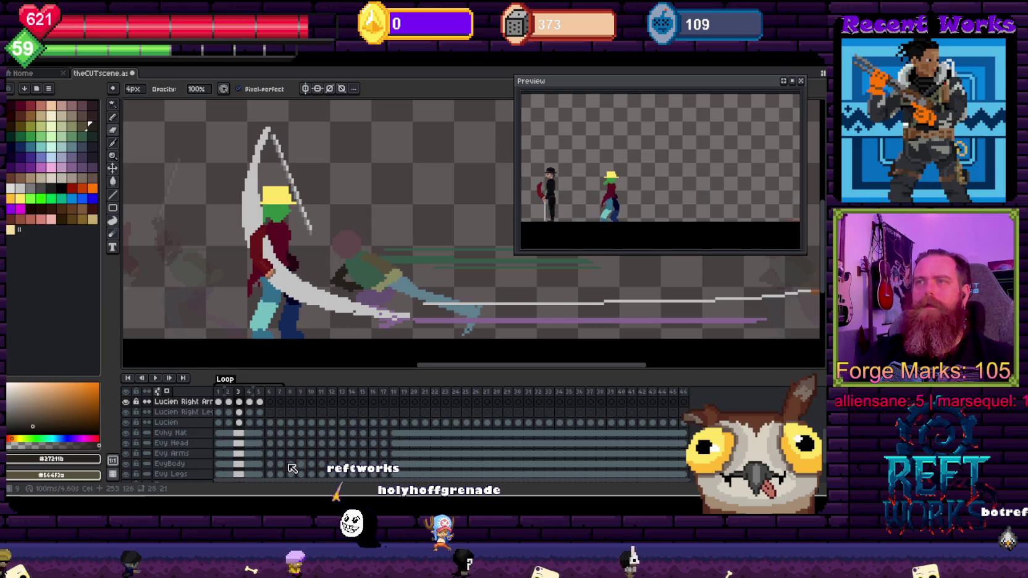
pyautogui.scroll(2, 245, 435)
pyautogui.scroll(2, 245, 435)
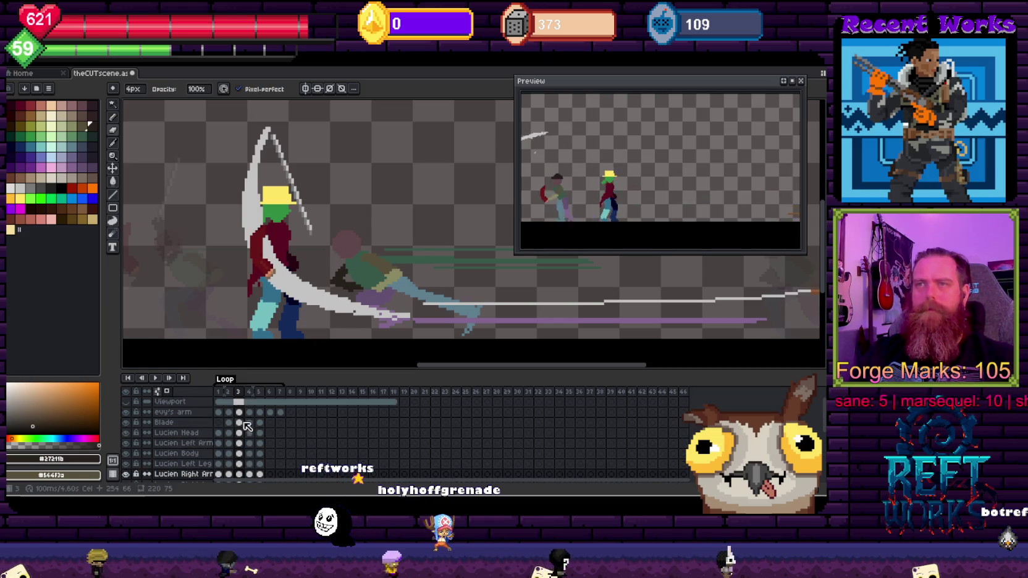
pyautogui.click(243, 421)
# Undo the blade erasing, then Magic Wand the white crescent blade and delete it from frame 3
pyautogui.moveTo(271, 134); pyautogui.dragTo(302, 207)
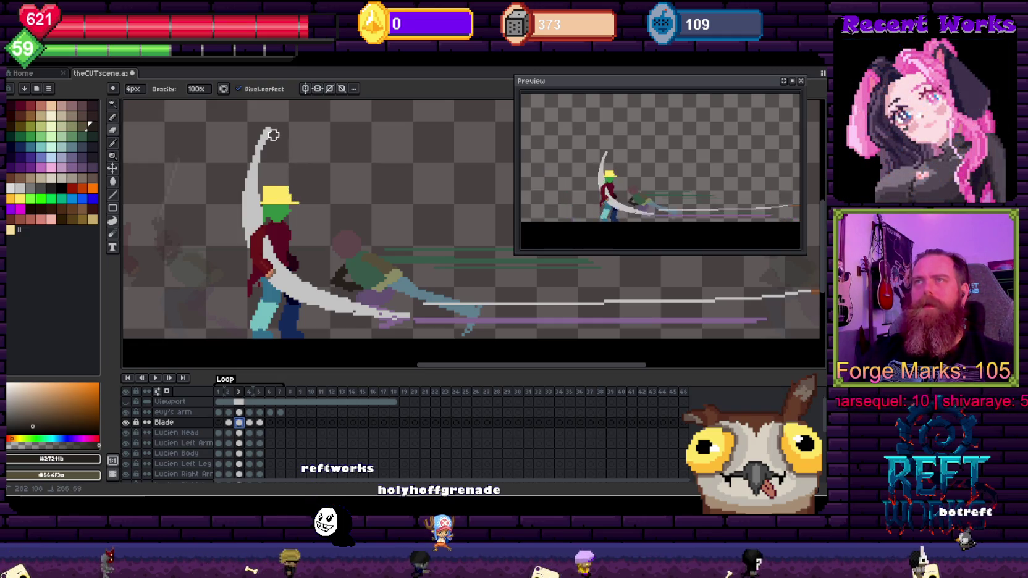
pyautogui.moveTo(271, 133)
pyautogui.mouseDown()
pyautogui.moveTo(249, 165)
pyautogui.moveTo(245, 199)
pyautogui.mouseUp()
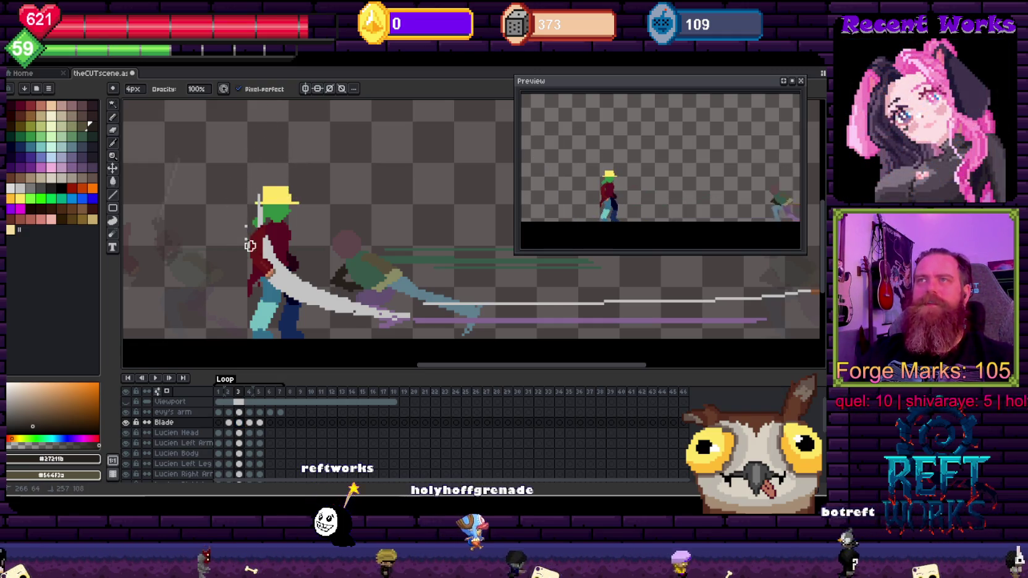
pyautogui.hotkey('ctrl', 'z')
pyautogui.hotkey('ctrl', 'z')
pyautogui.hotkey('ctrl', 'z')
pyautogui.press('w')
pyautogui.click(262, 213)
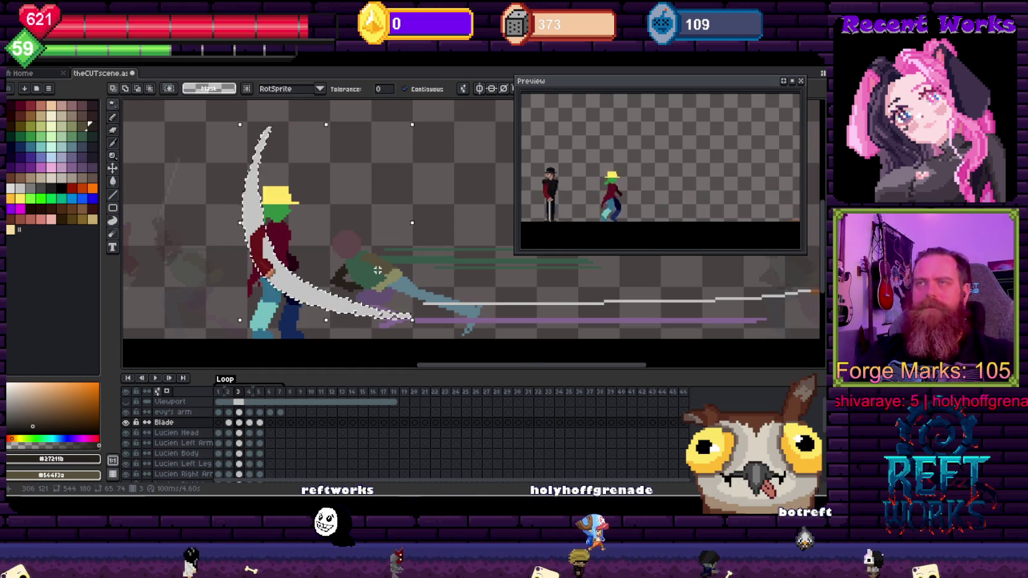
pyautogui.press('Delete')
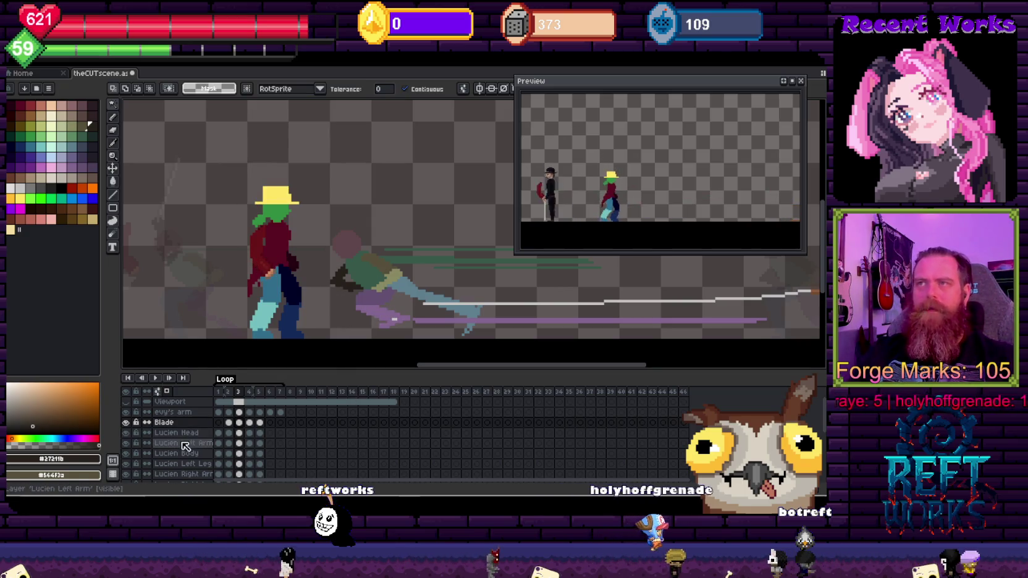
# Paste the crescent blade into the Blade layer's frame 4 cel and commit its placement
pyautogui.click(249, 422)
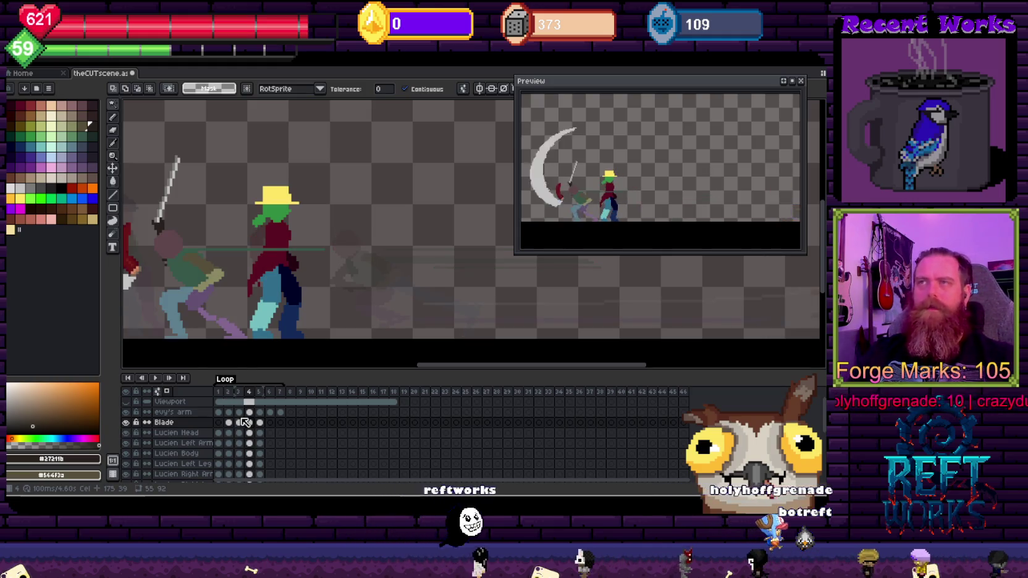
pyautogui.scroll(-1, 293, 207)
pyautogui.scroll(-2, 292, 207)
pyautogui.scroll(2, 282, 255)
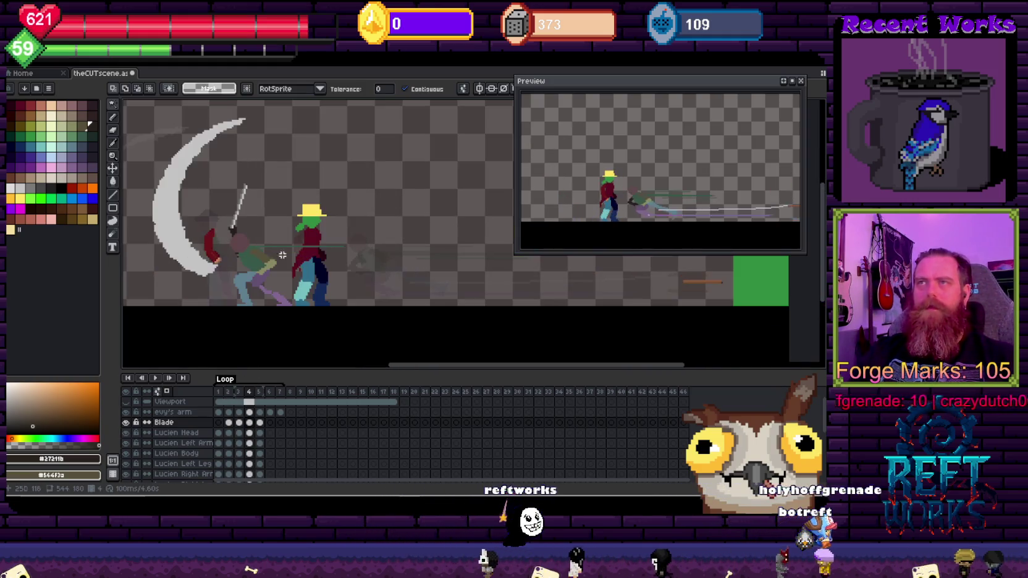
pyautogui.press('b')
pyautogui.moveTo(262, 229); pyautogui.dragTo(271, 234)
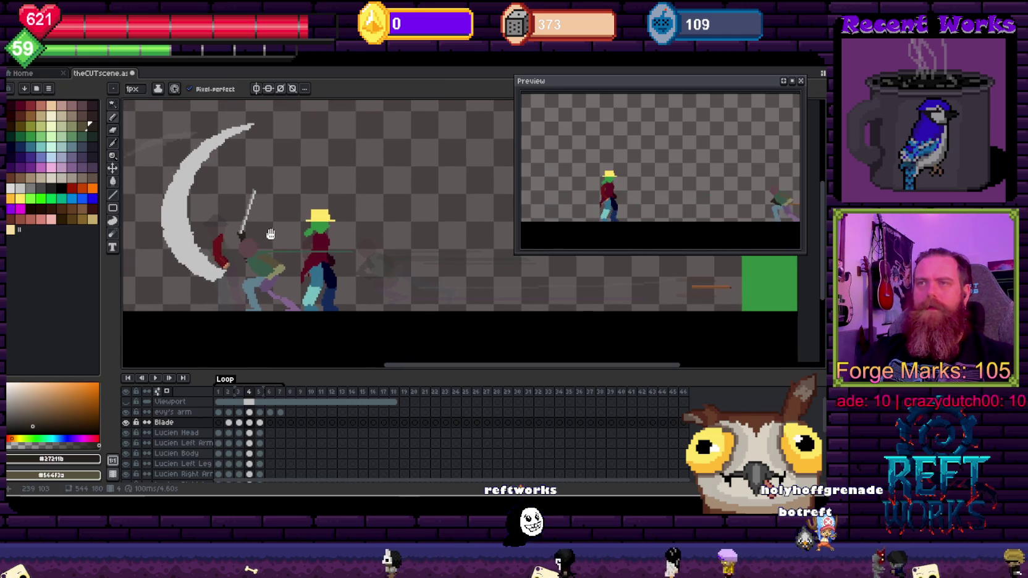
pyautogui.click(250, 423)
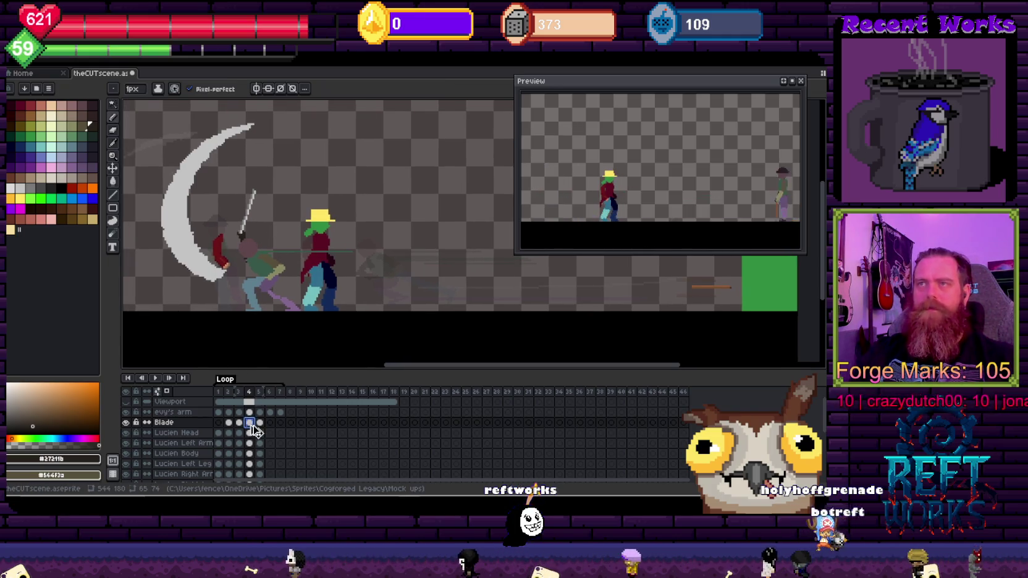
pyautogui.hotkey('ctrl', 'v')
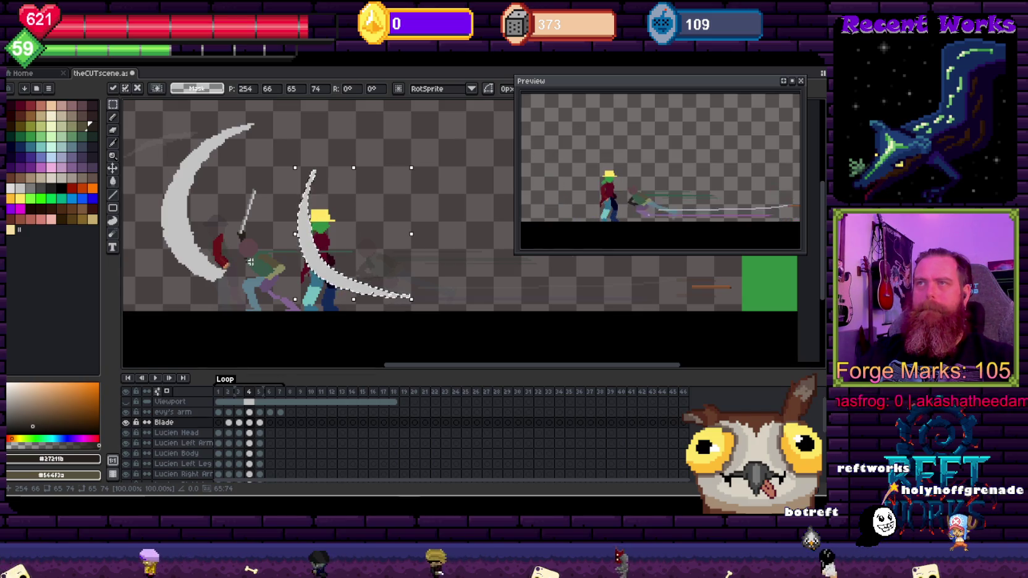
pyautogui.press('Return')
# Compare frames 3 and 4, then Magic Wand-select and delete the duplicate slash arc
pyautogui.press('Left')
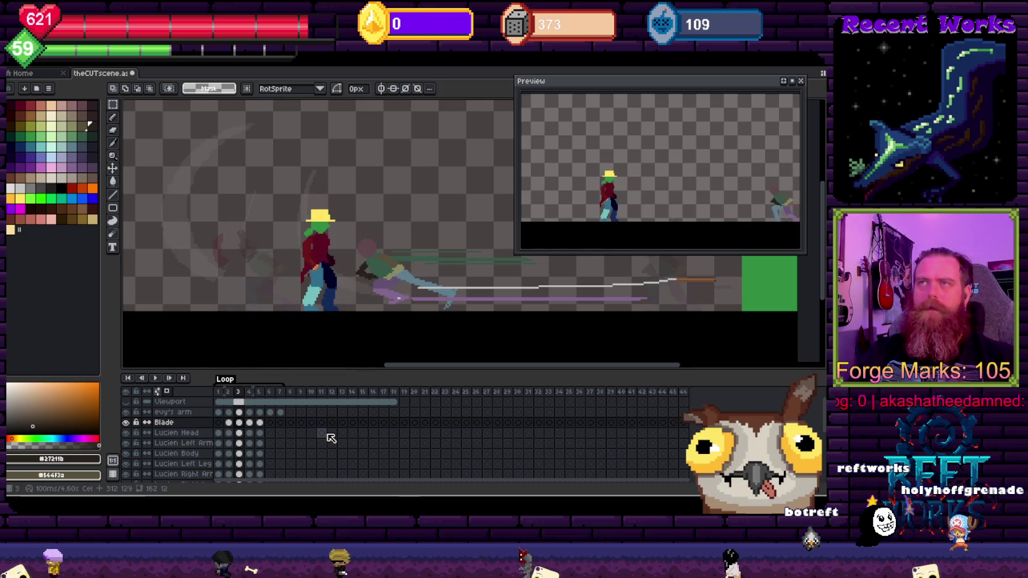
pyautogui.press('Right')
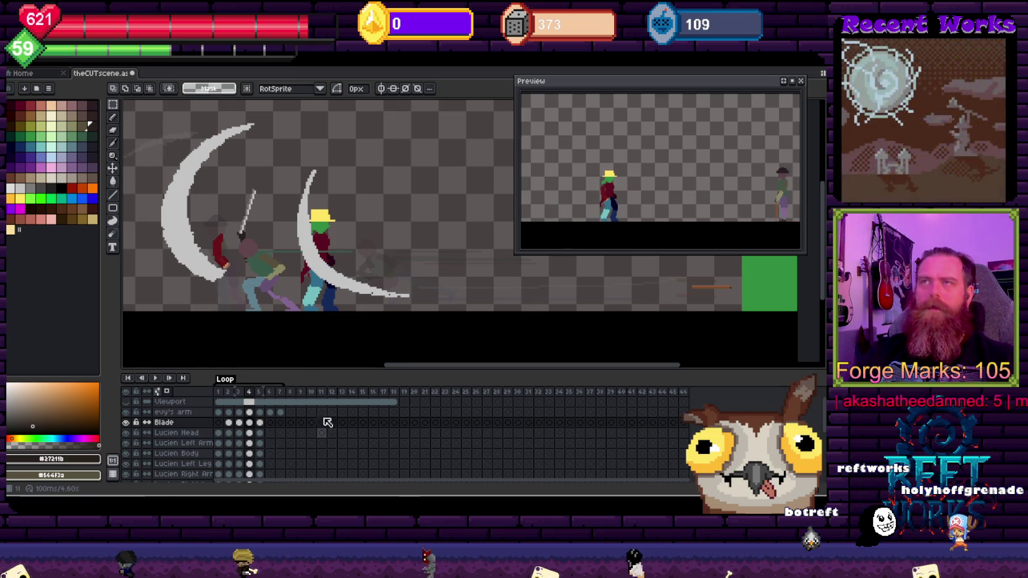
pyautogui.press('w')
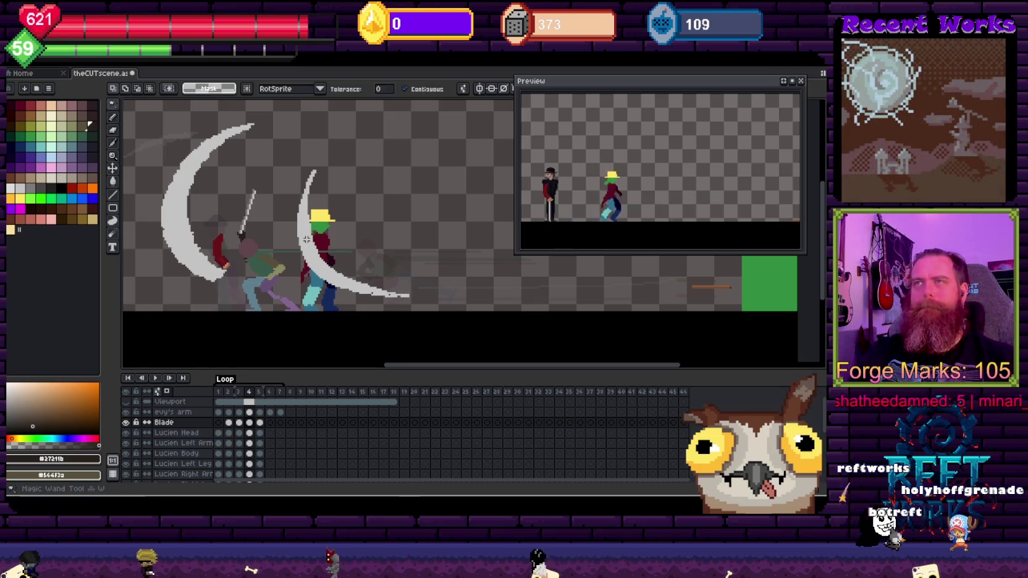
pyautogui.press('Delete')
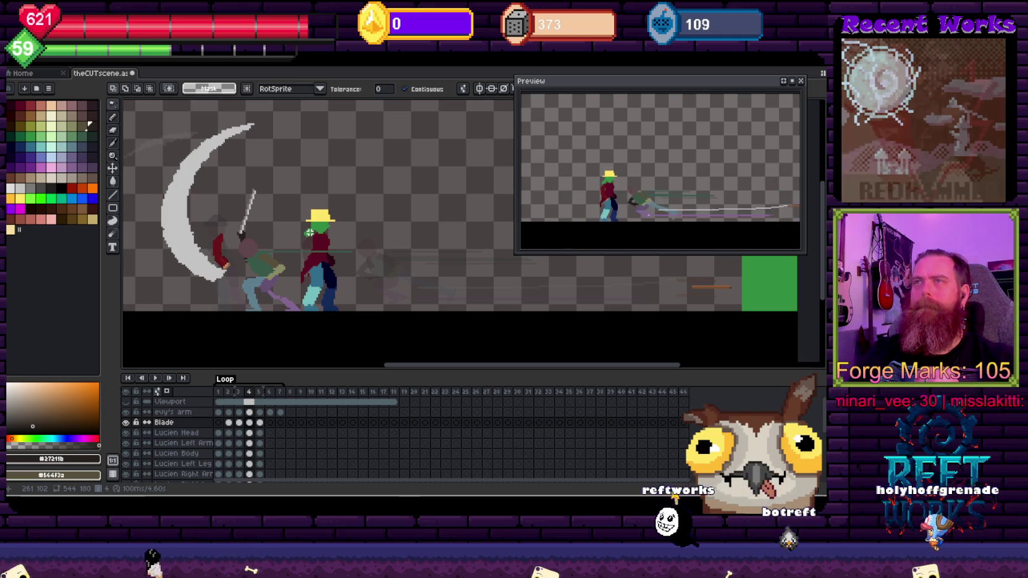
pyautogui.moveTo(279, 172); pyautogui.dragTo(294, 160)
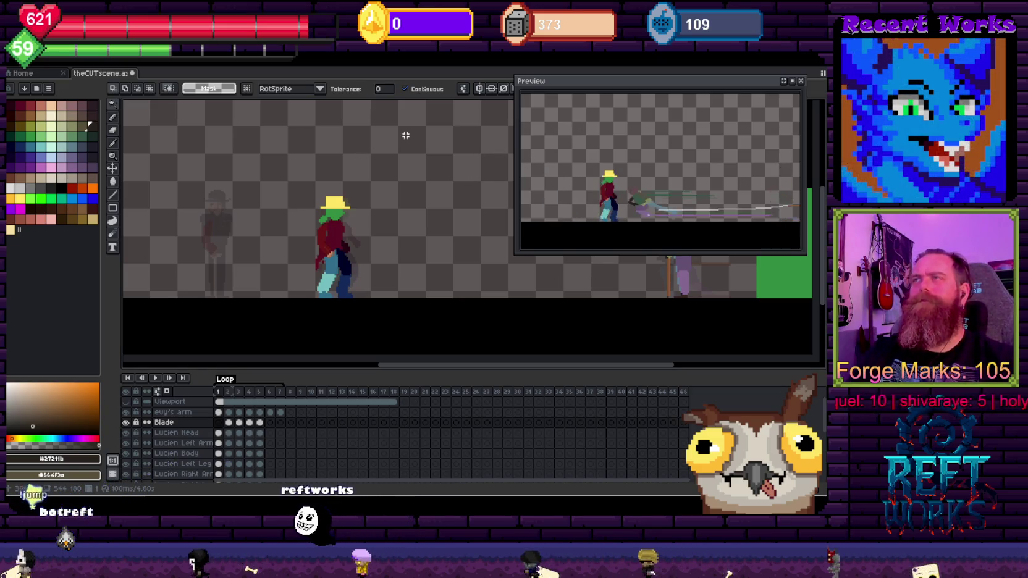
# Pan and zoom in on the attacker and hatted character in frame 4
pyautogui.moveTo(413, 164); pyautogui.dragTo(371, 256)
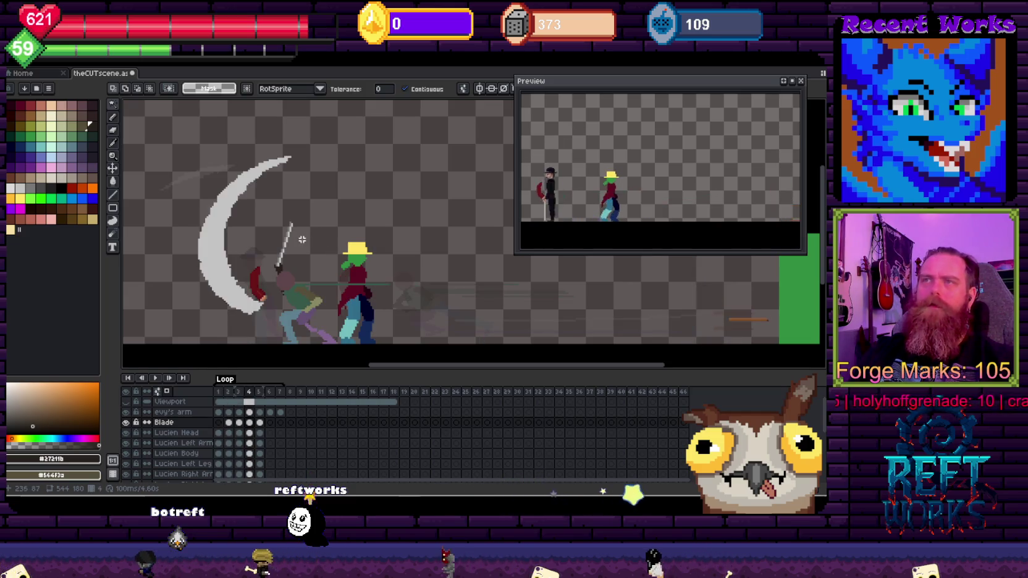
pyautogui.scroll(2, 315, 304)
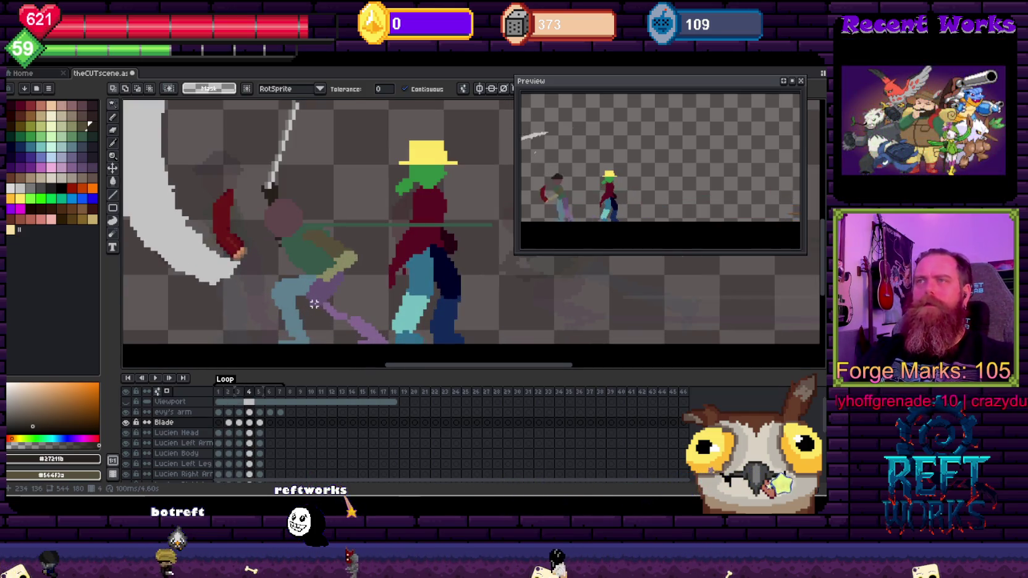
# Pick the leg's purple on Lucien Left Leg, choose a greyer purple, and erase stray pixels
pyautogui.press('b')
pyautogui.keyDown('ctrl'); pyautogui.click(341, 317); pyautogui.keyUp('ctrl')
pyautogui.keyDown('alt'); pyautogui.click(342, 316); pyautogui.keyUp('alt')
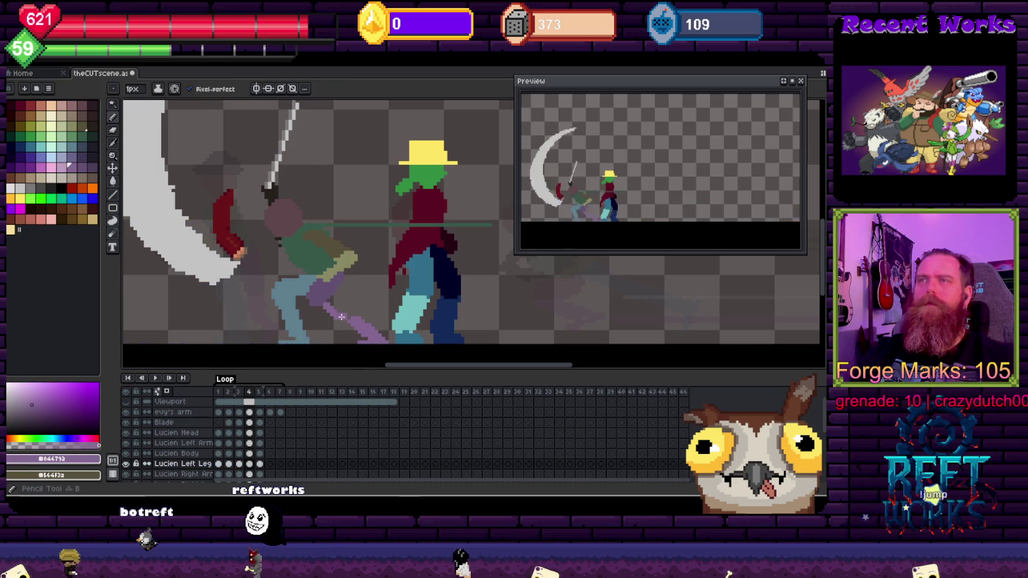
pyautogui.keyDown('alt'); pyautogui.click(346, 291); pyautogui.keyUp('alt')
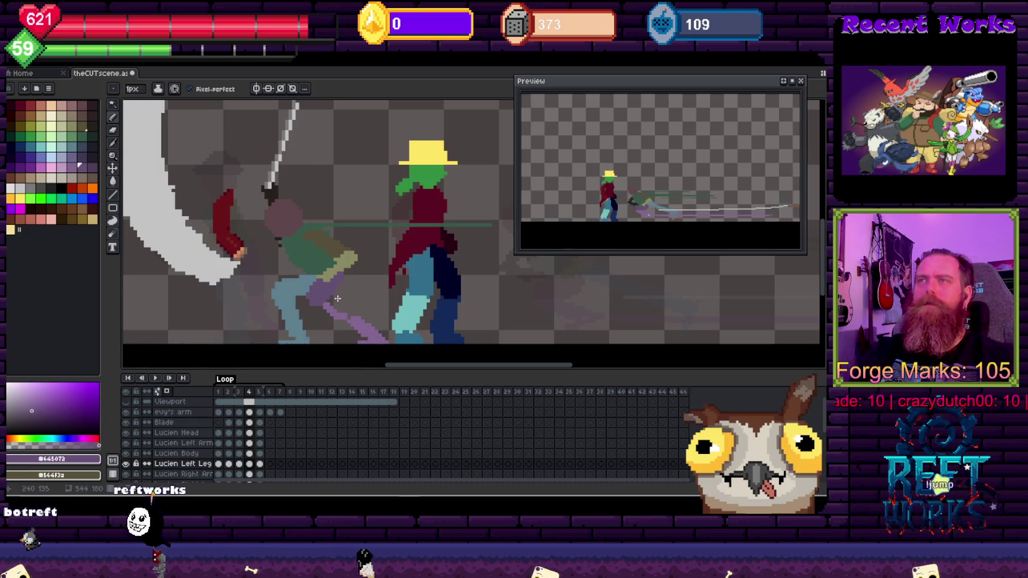
pyautogui.press('e')
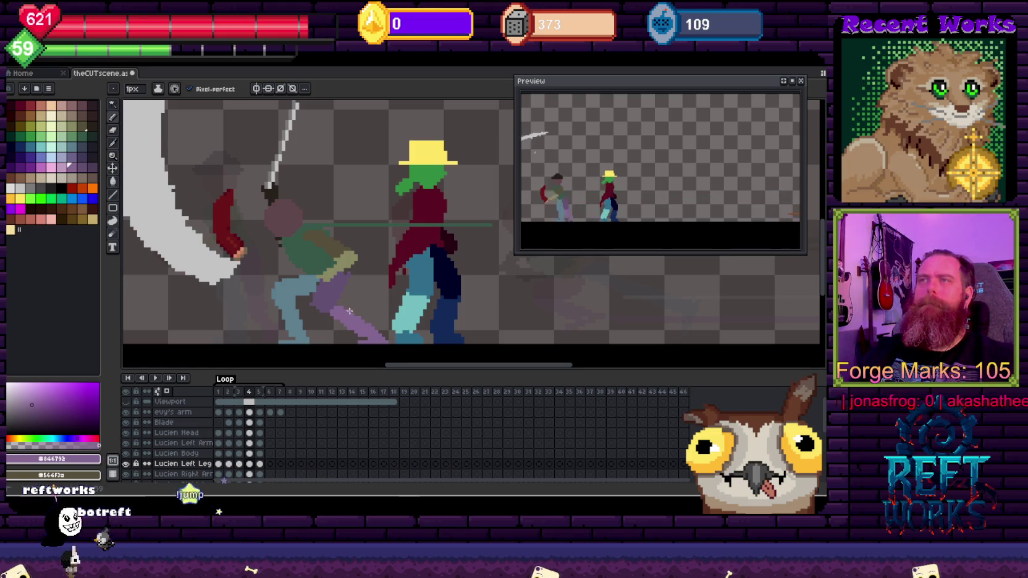
pyautogui.scroll(-4, 367, 318)
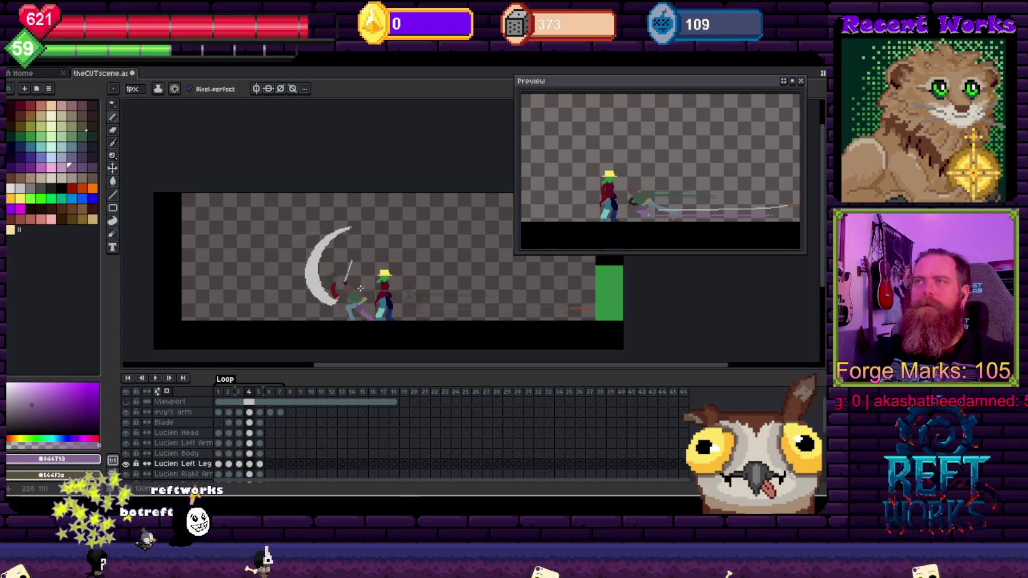
# Flip between frames 3 and 4, zooming to compare the lunge and slash poses, ending on frame 3
pyautogui.press('Left')
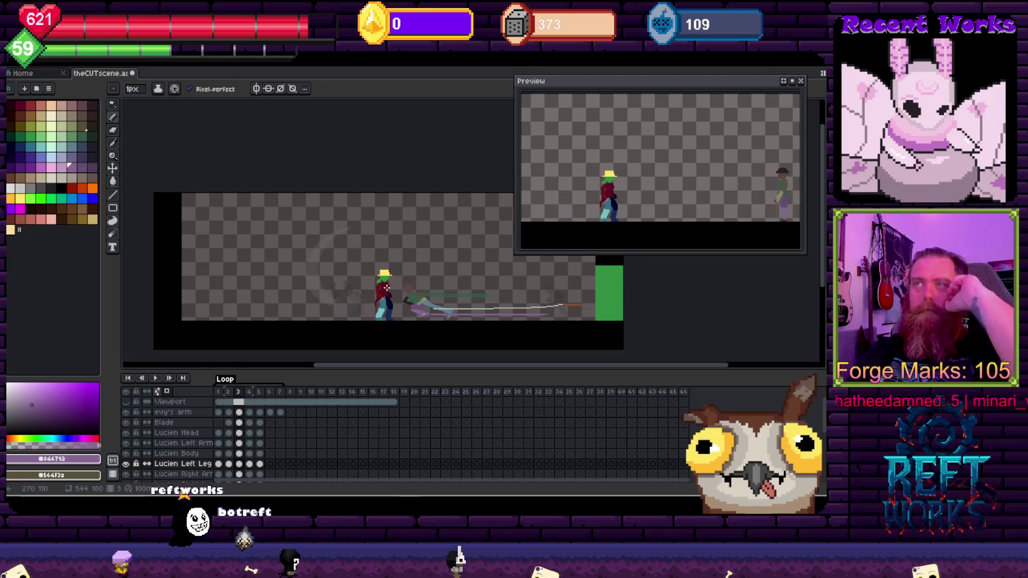
pyautogui.press('Right')
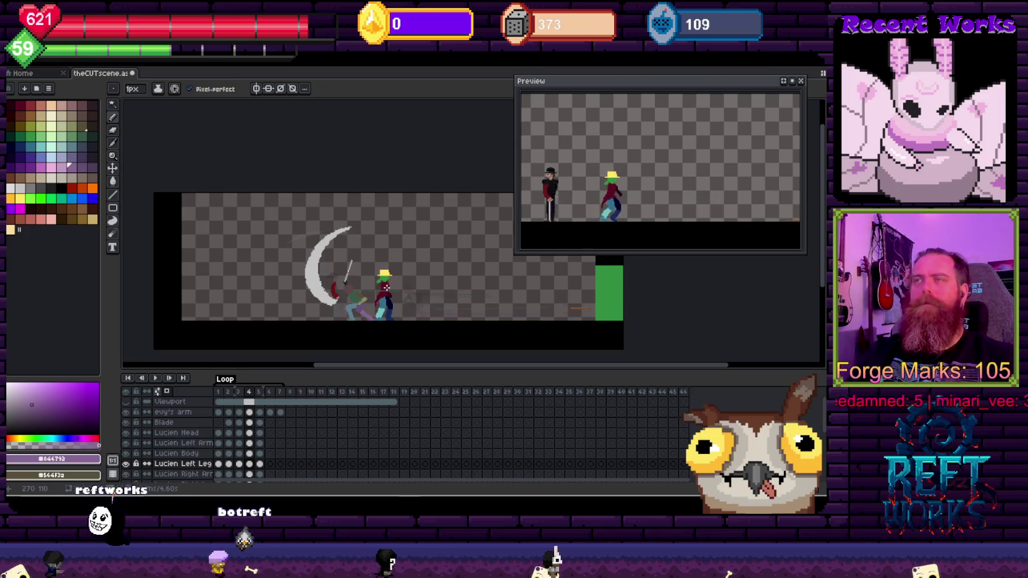
pyautogui.scroll(1, 371, 297)
pyautogui.scroll(1, 358, 278)
pyautogui.scroll(1, 343, 257)
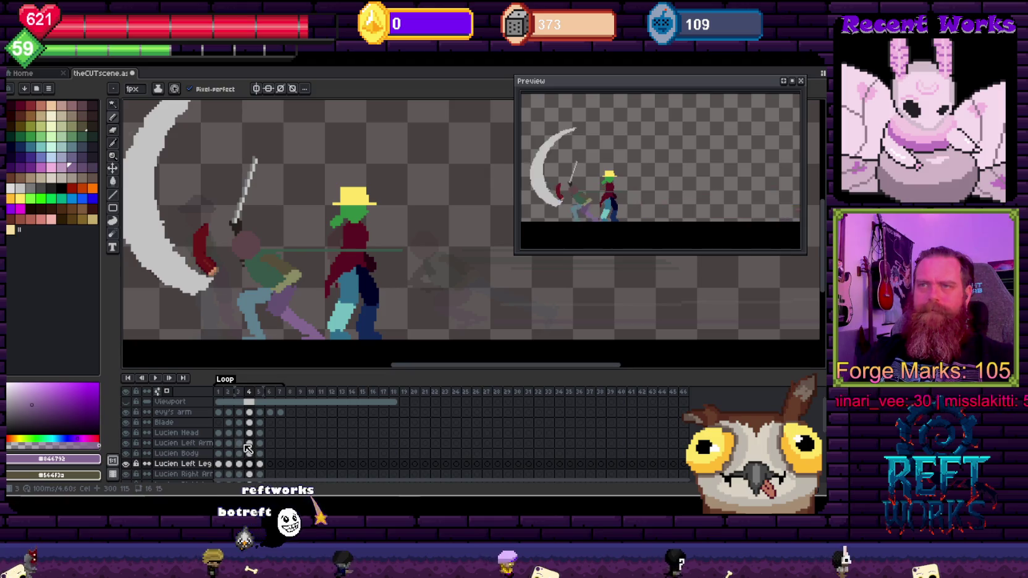
pyautogui.moveTo(229, 295); pyautogui.dragTo(330, 316)
pyautogui.scroll(-3, 331, 316)
pyautogui.scroll(1, 294, 278)
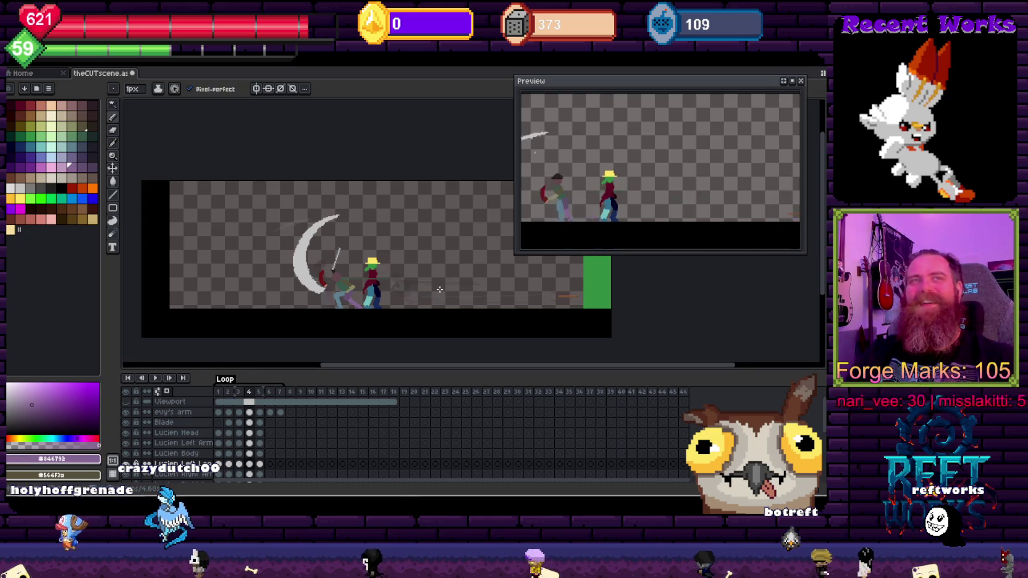
pyautogui.press('Return')
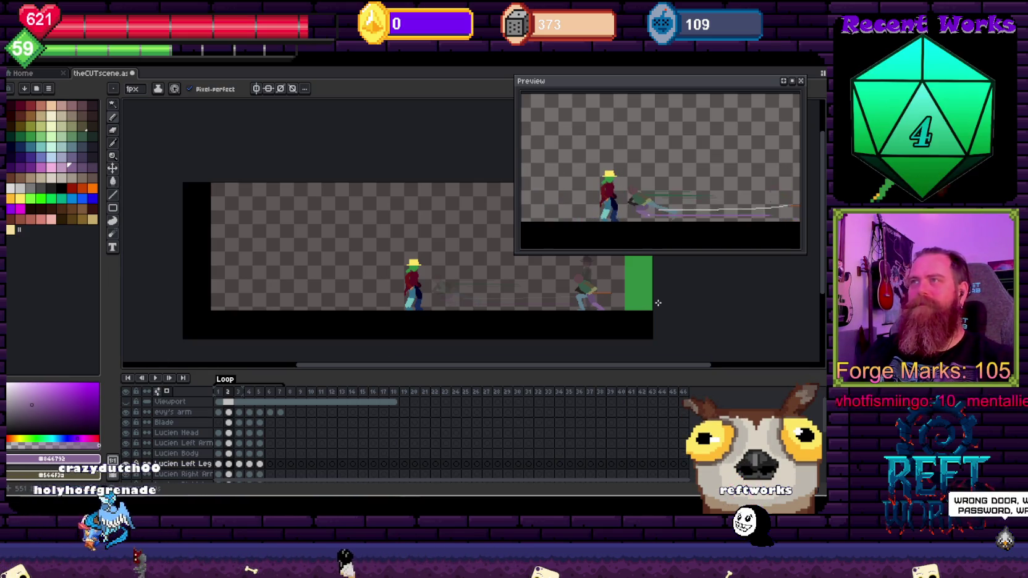
pyautogui.press('Right')
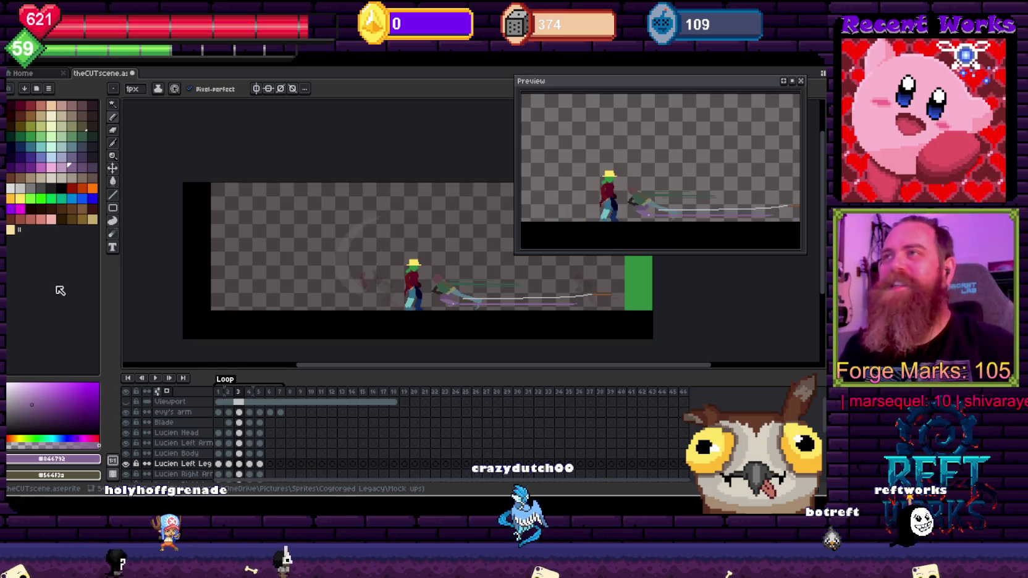
pyautogui.scroll(2, 465, 278)
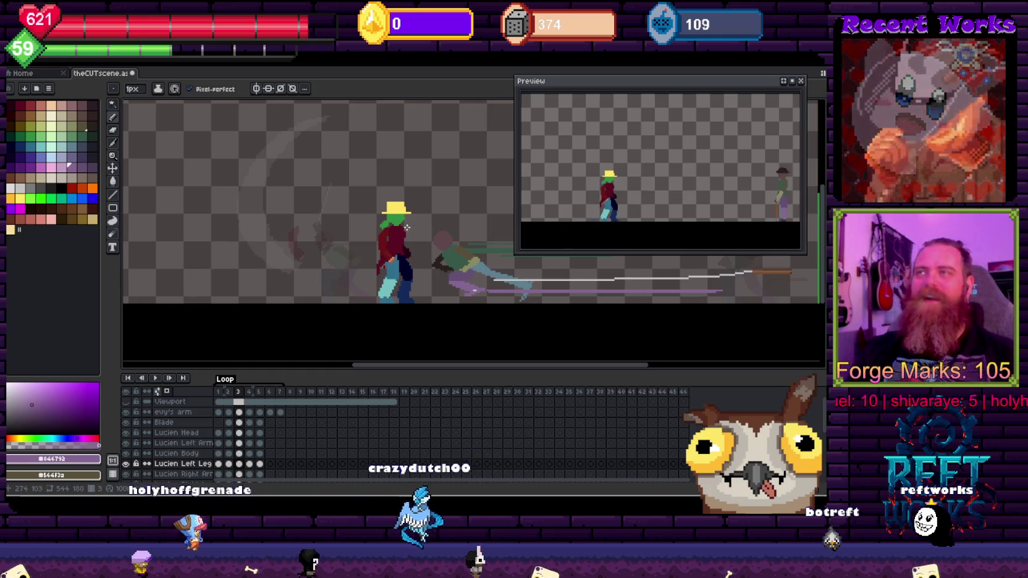
# Zoom in on frame 4's crescent slash and switch to the Rectangular Marquee
pyautogui.moveTo(480, 319); pyautogui.dragTo(465, 325)
pyautogui.scroll(1, 411, 308)
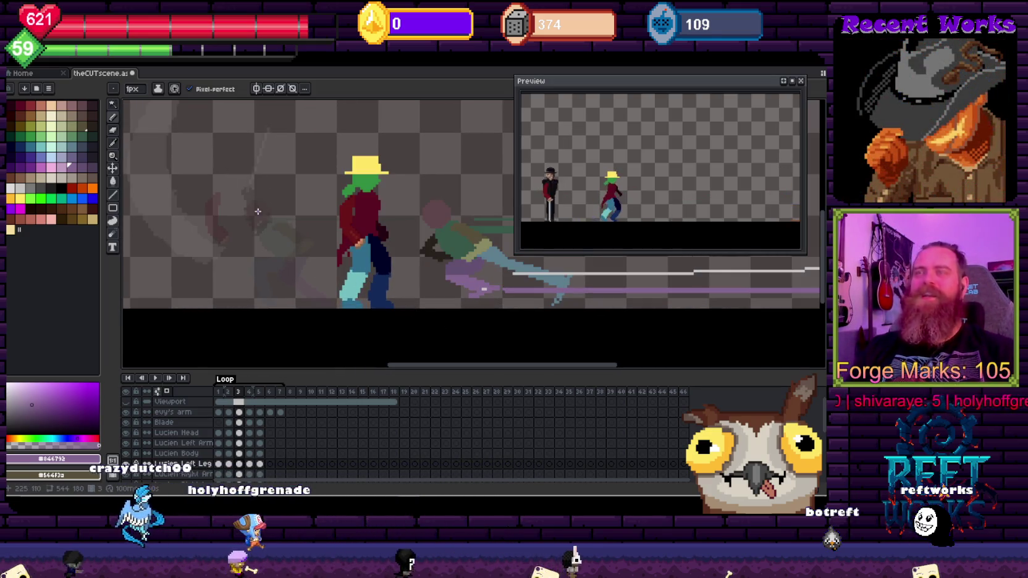
pyautogui.press('Right')
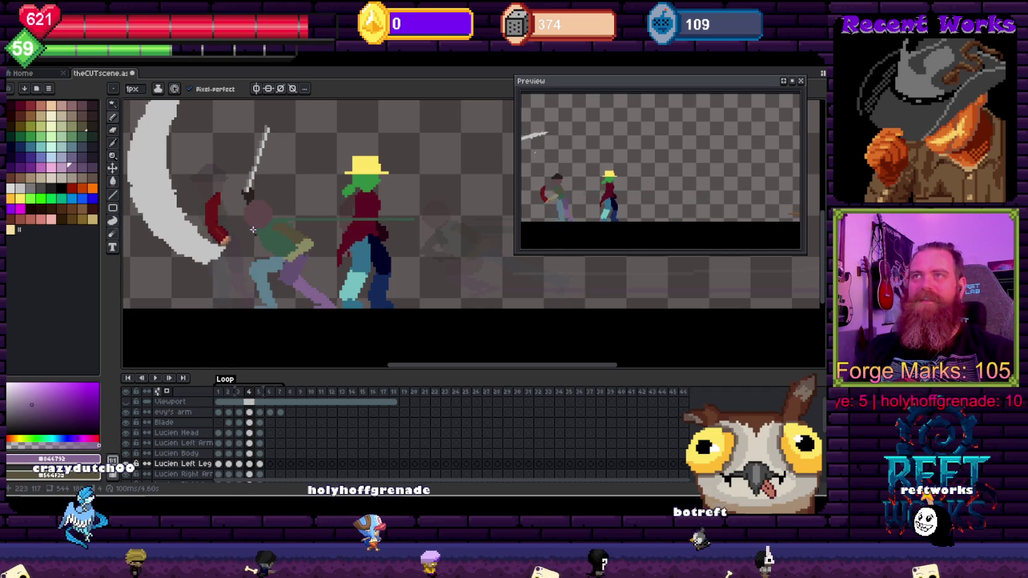
pyautogui.scroll(1, 253, 230)
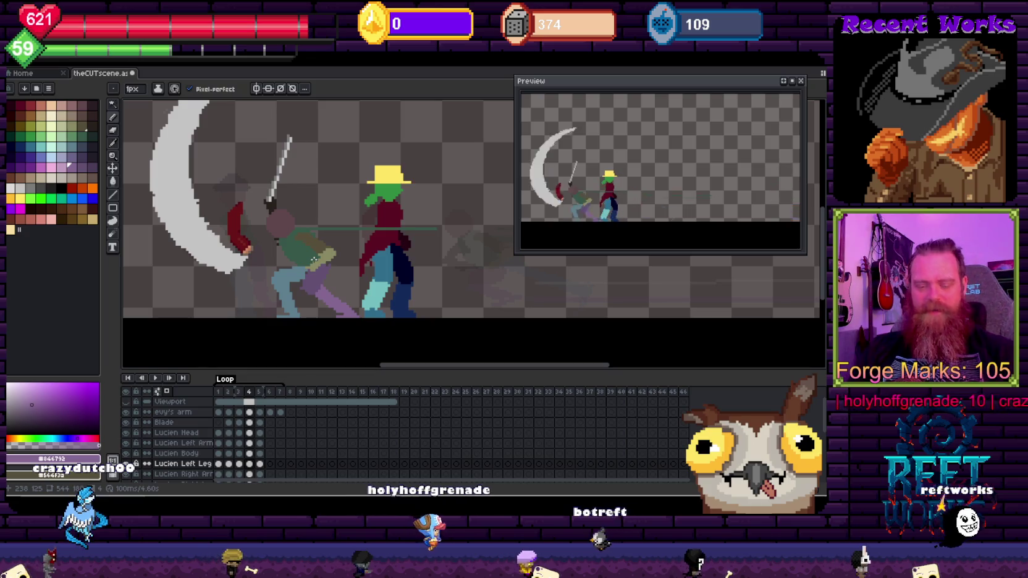
pyautogui.press('m')
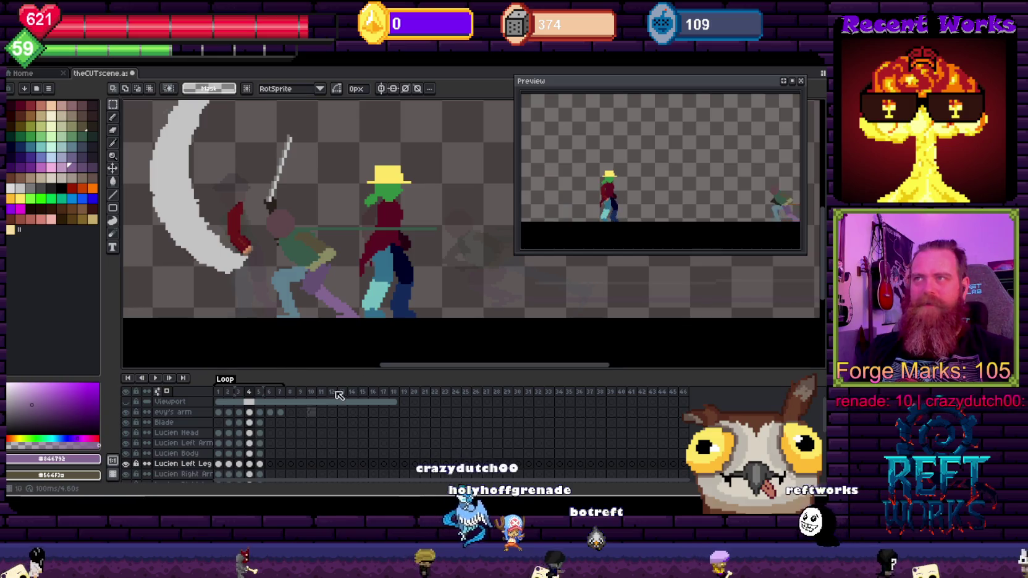
# Multi-select the frame-4 cels from Lucien Head down through his arm and leg layers
pyautogui.click(251, 463)
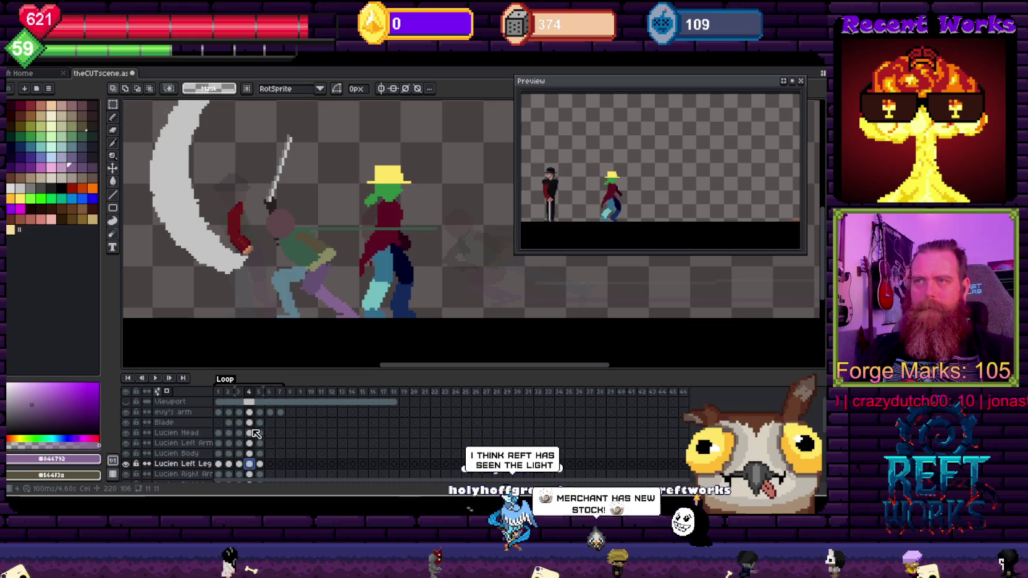
pyautogui.moveTo(255, 431)
pyautogui.mouseDown()
pyautogui.moveTo(255, 398)
pyautogui.moveTo(270, 455)
pyautogui.mouseUp()
pyautogui.scroll(-1, 270, 459)
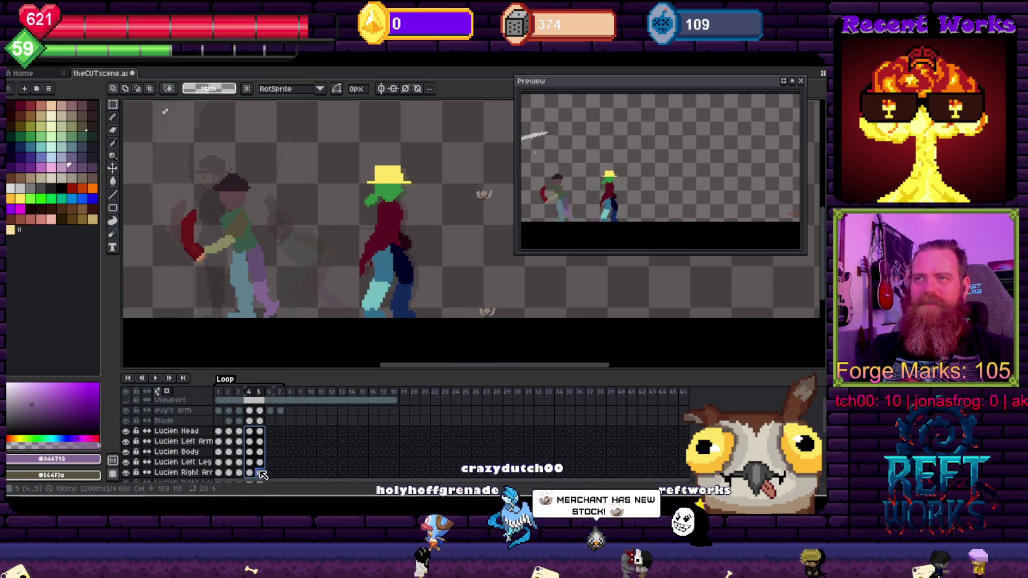
pyautogui.moveTo(249, 399); pyautogui.dragTo(254, 450)
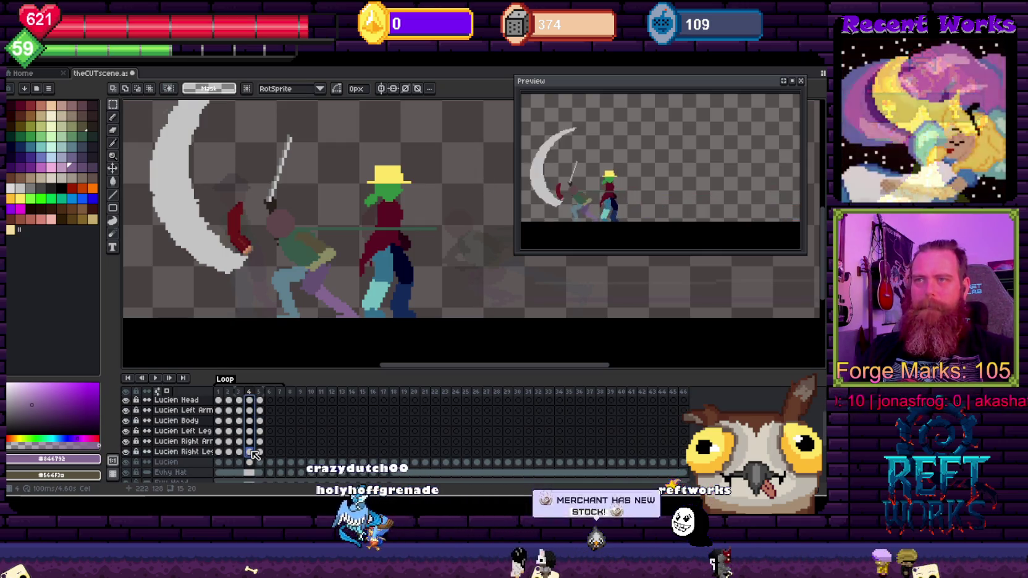
pyautogui.scroll(-3, 325, 216)
pyautogui.scroll(1, 326, 215)
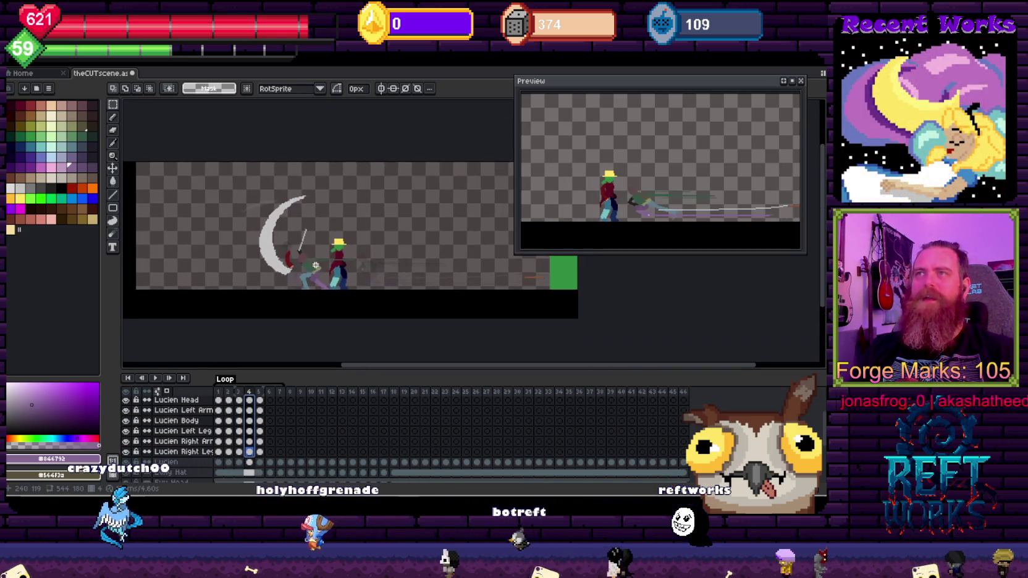
pyautogui.scroll(2, 313, 271)
# Drag the selected Lucien cels right so he stands just past the hatted character
pyautogui.press('ctrl')
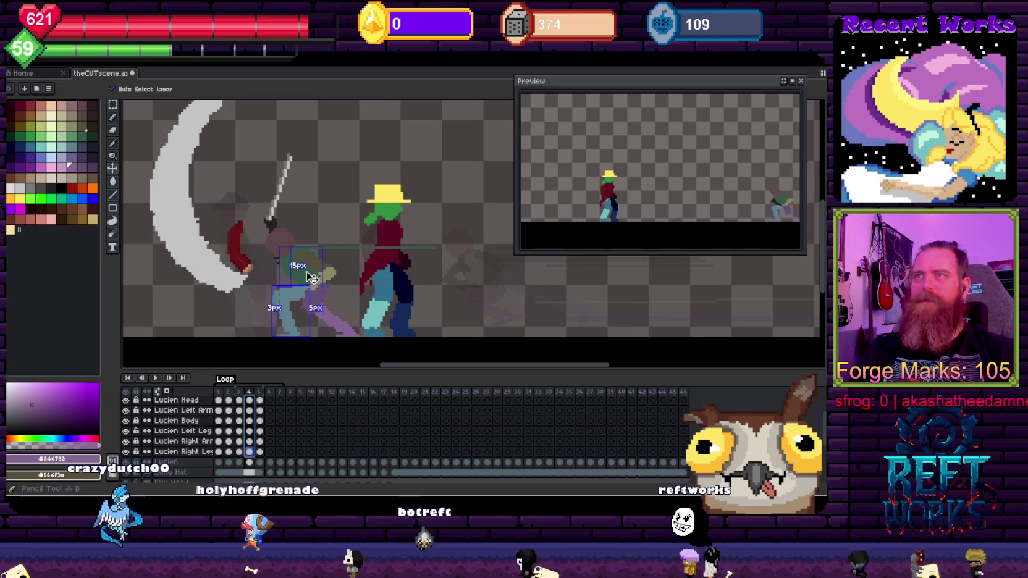
pyautogui.moveTo(314, 274); pyautogui.dragTo(463, 273)
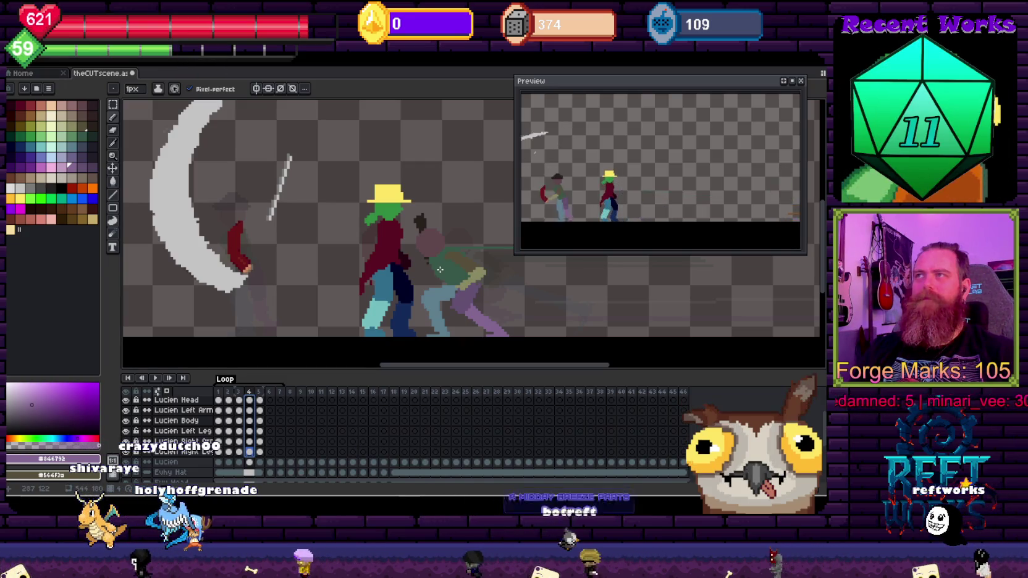
pyautogui.scroll(-1, 320, 204)
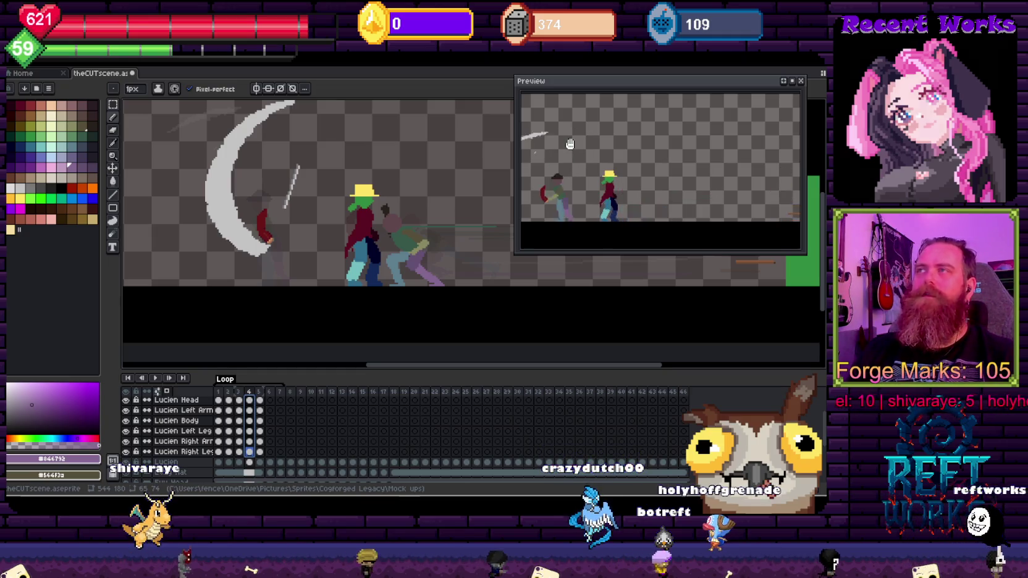
pyautogui.moveTo(425, 140); pyautogui.dragTo(418, 163)
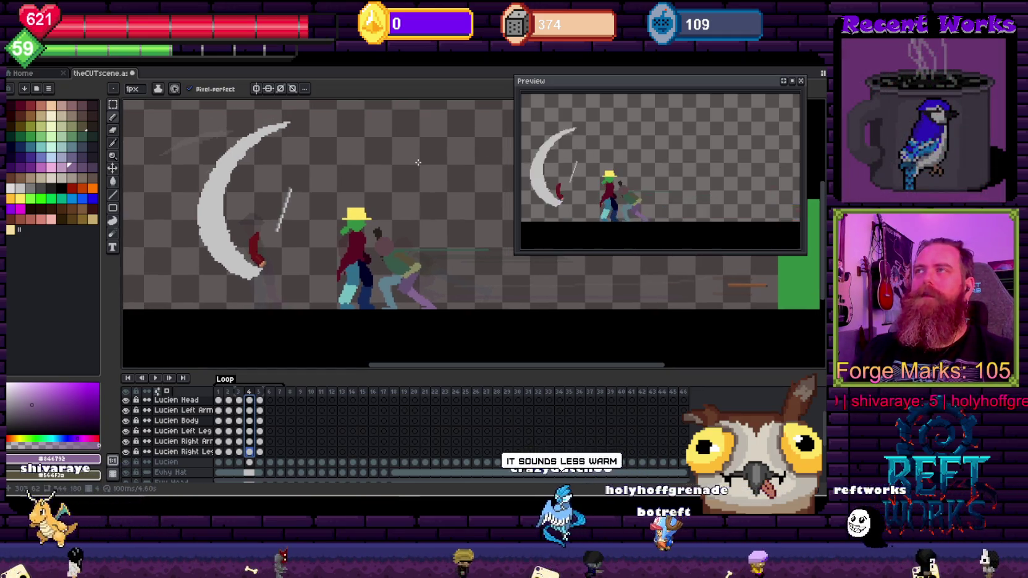
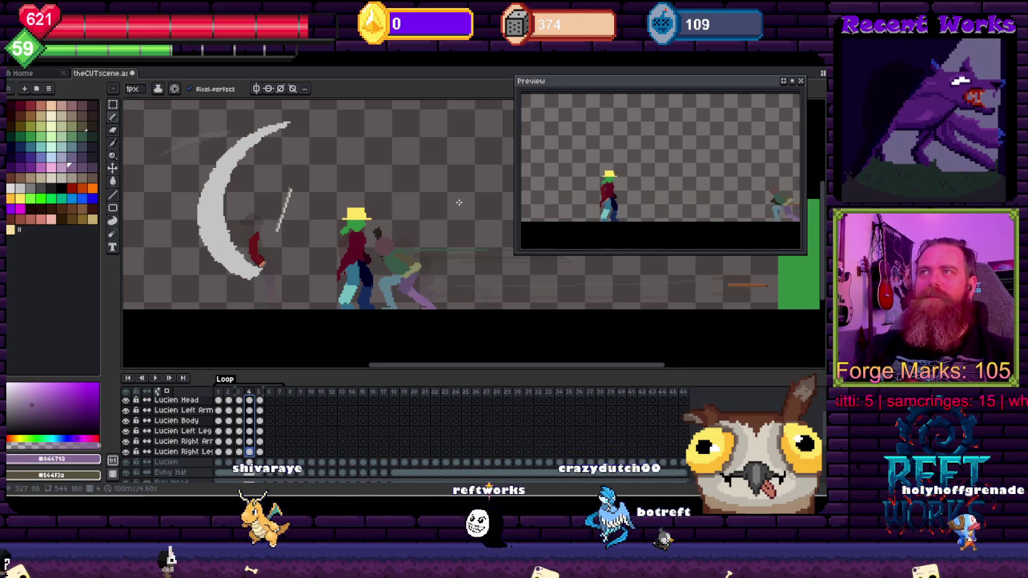
# Step back and forth through the frames to review the slash, ending on the crescent frame
pyautogui.press('Right')
pyautogui.press('Left')
pyautogui.press('Right')
pyautogui.press('Left')
pyautogui.press('Left')
pyautogui.press('Right')
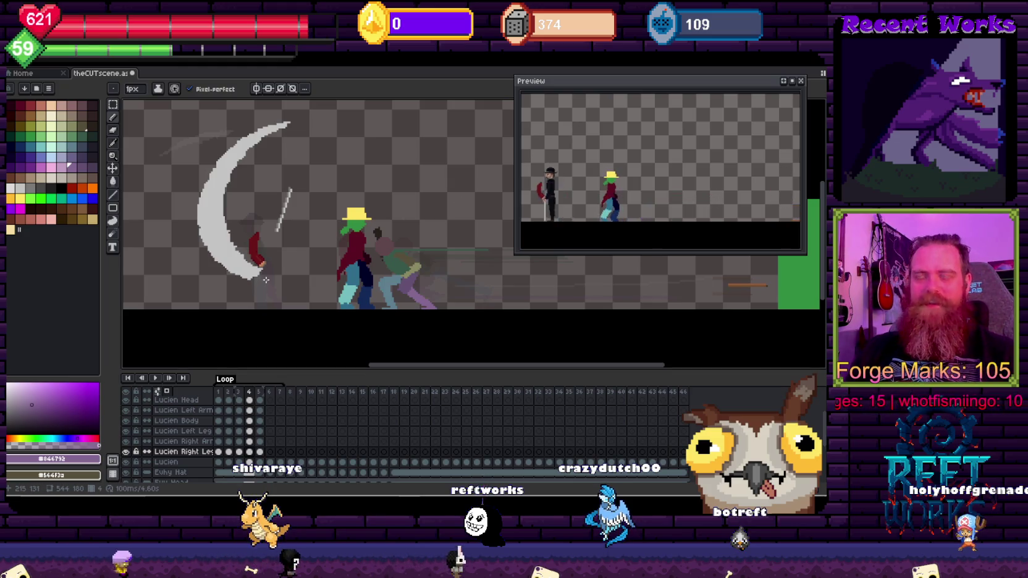
pyautogui.press('Left')
pyautogui.press('Right')
pyautogui.press('Right')
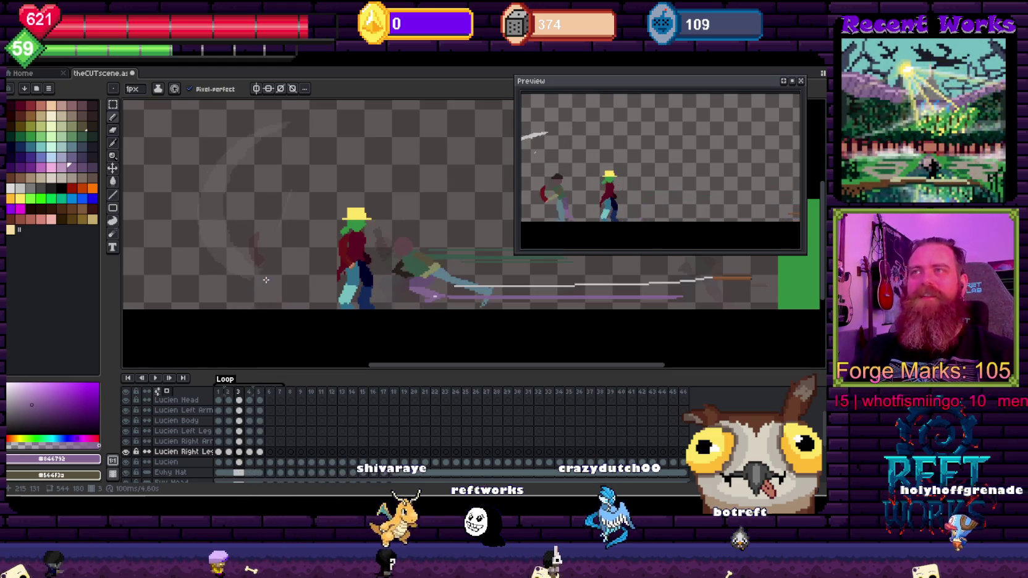
pyautogui.press('Left')
pyautogui.press('Right')
pyautogui.press('Right')
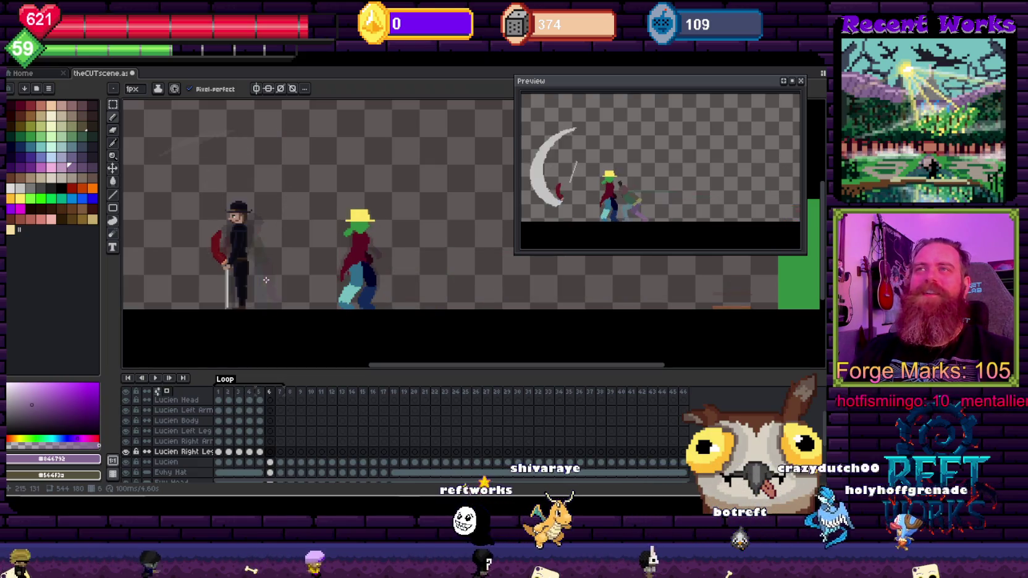
pyautogui.press('Right')
pyautogui.press('Right')
pyautogui.press('Right')
pyautogui.press('Right')
pyautogui.press('Right')
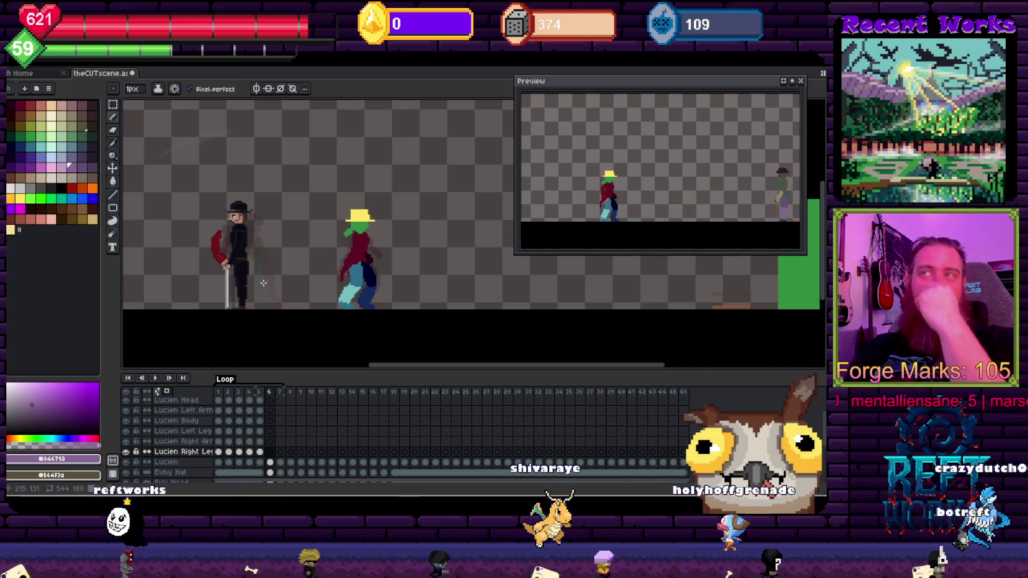
pyautogui.press('Left')
pyautogui.press('Left')
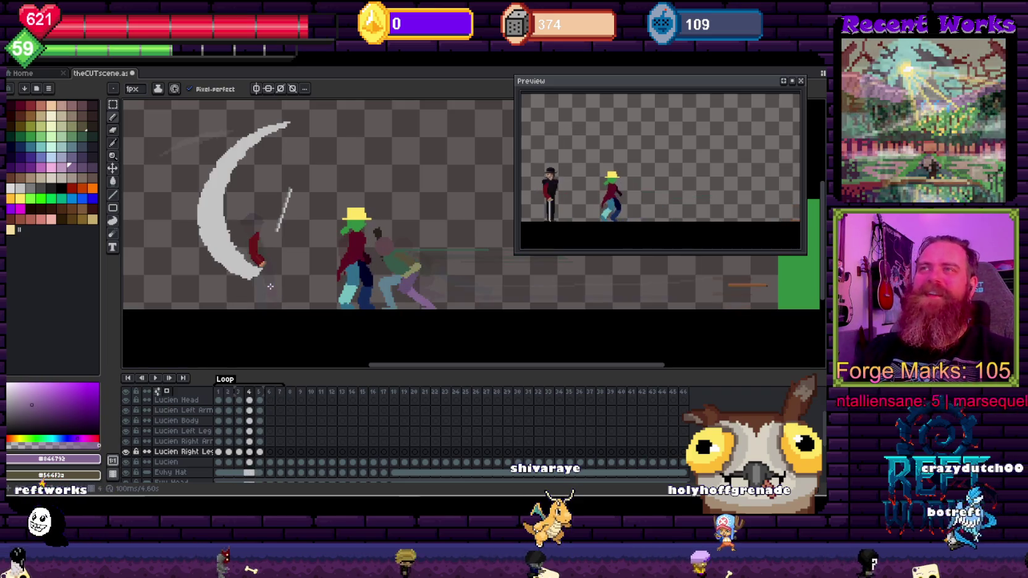
# Select the white crescent arc on the Blade layer's frame 4 cel and delete it
pyautogui.press('m')
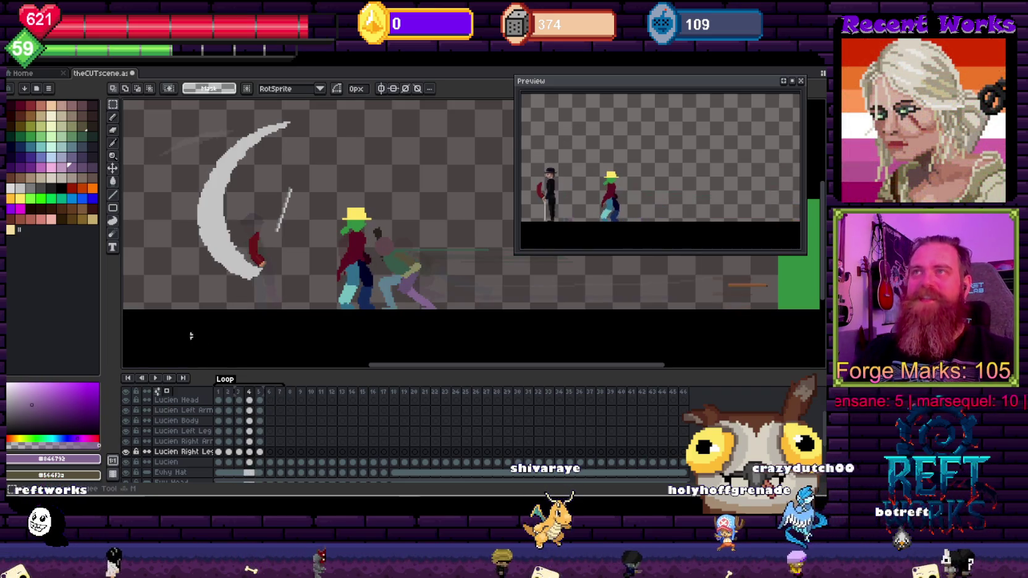
pyautogui.scroll(1, 320, 234)
pyautogui.scroll(1, 321, 234)
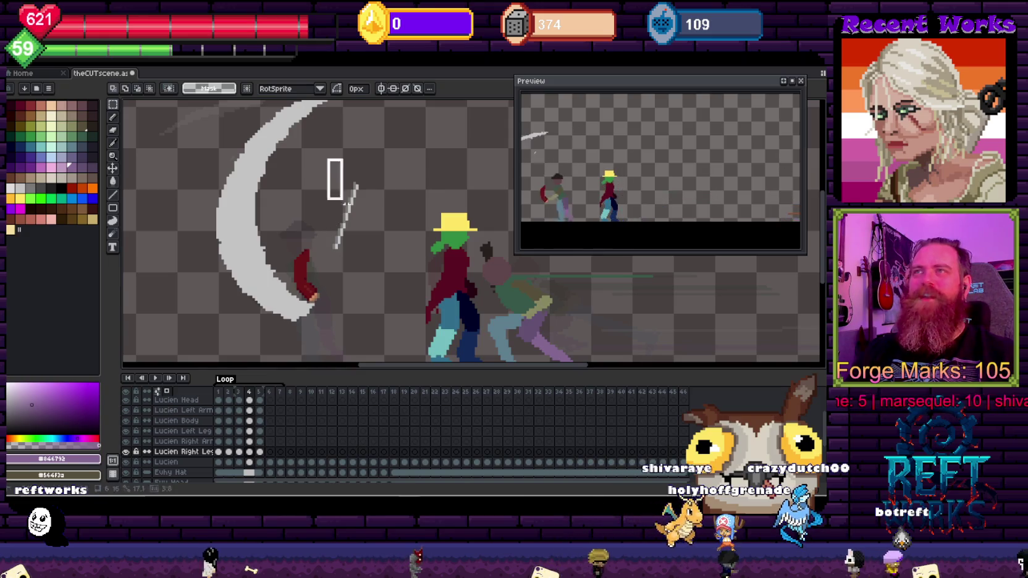
pyautogui.scroll(3, 245, 423)
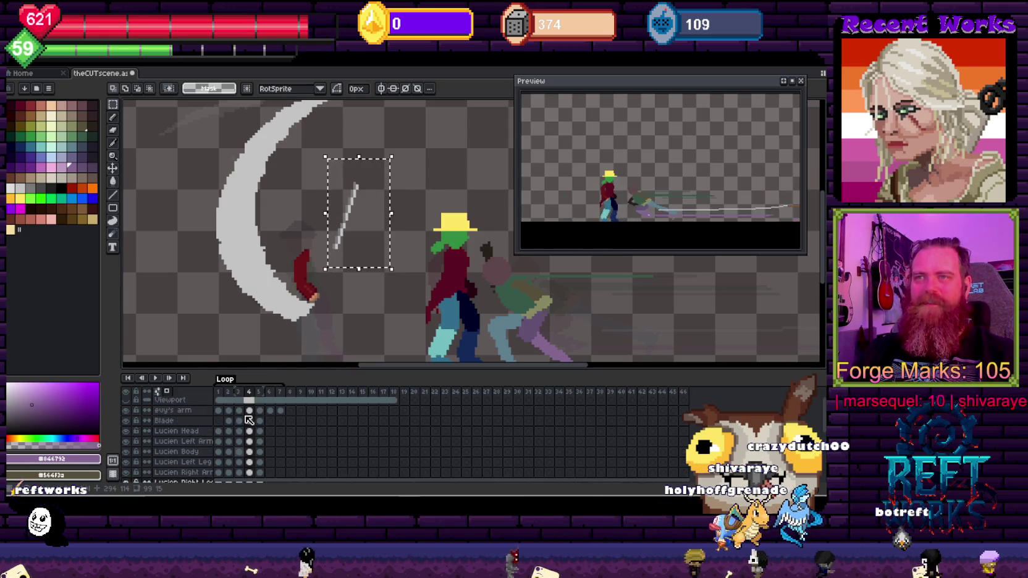
pyautogui.click(250, 423)
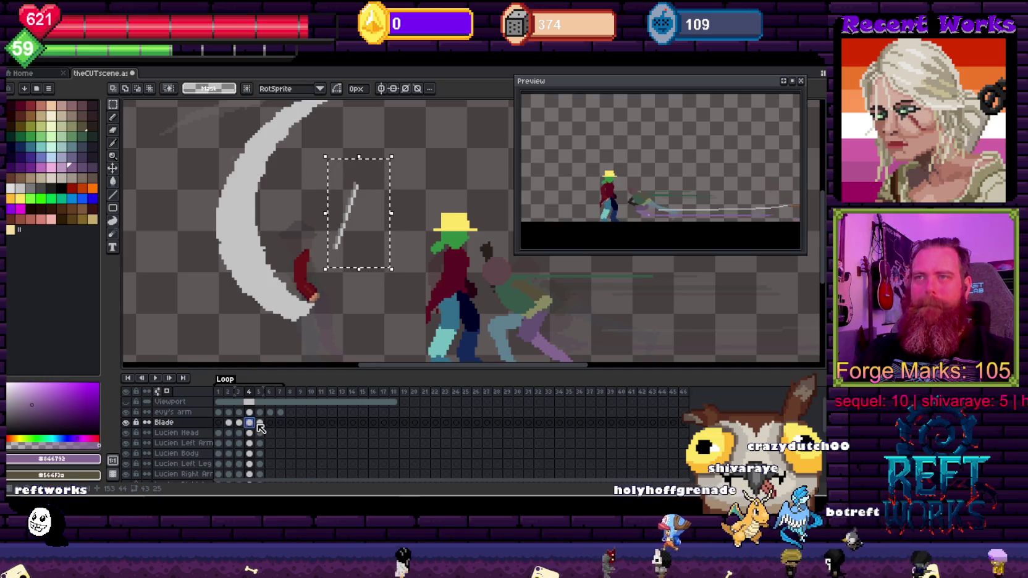
pyautogui.scroll(-3, 288, 234)
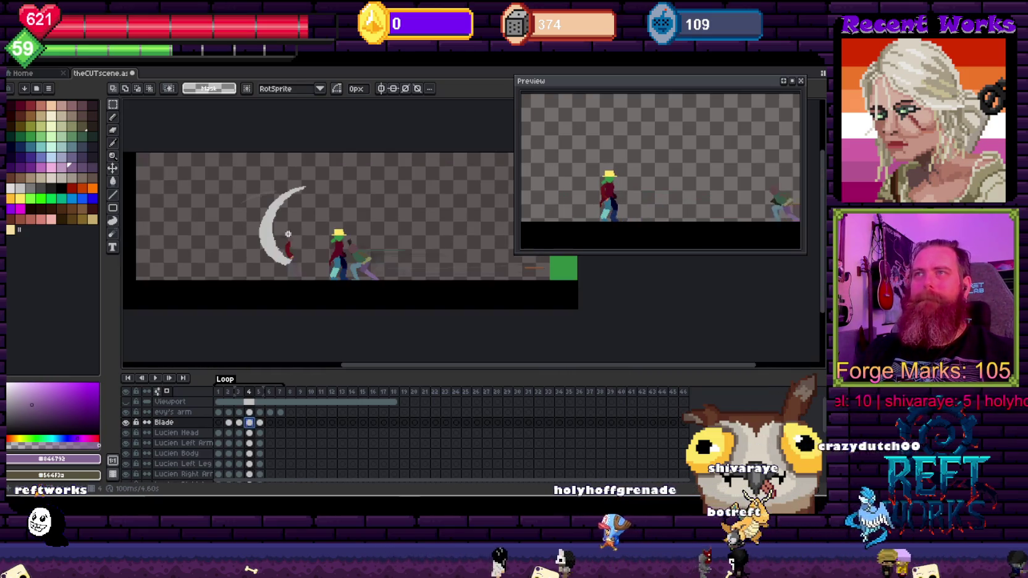
pyautogui.scroll(2, 297, 246)
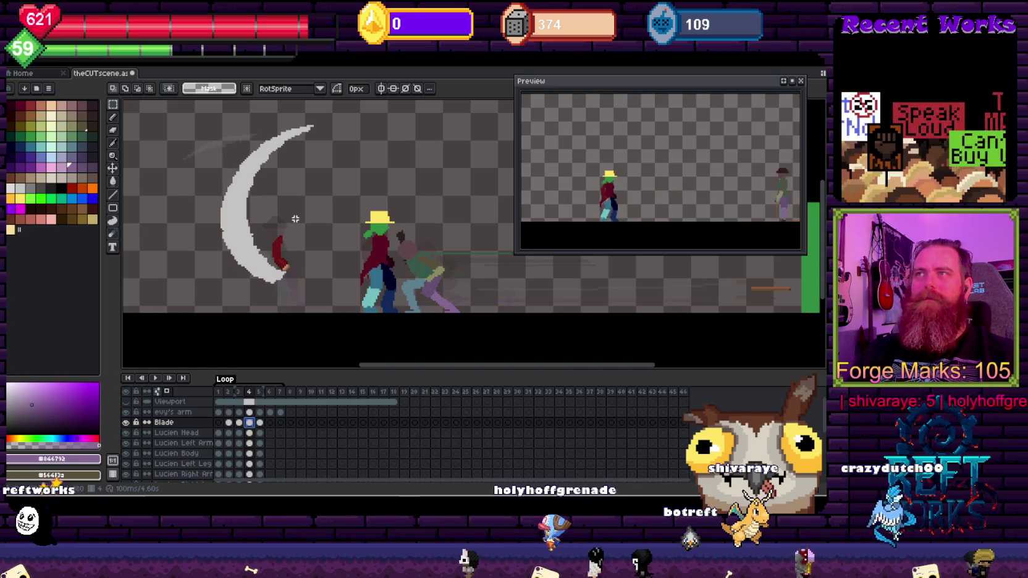
pyautogui.press('w')
pyautogui.click(231, 209)
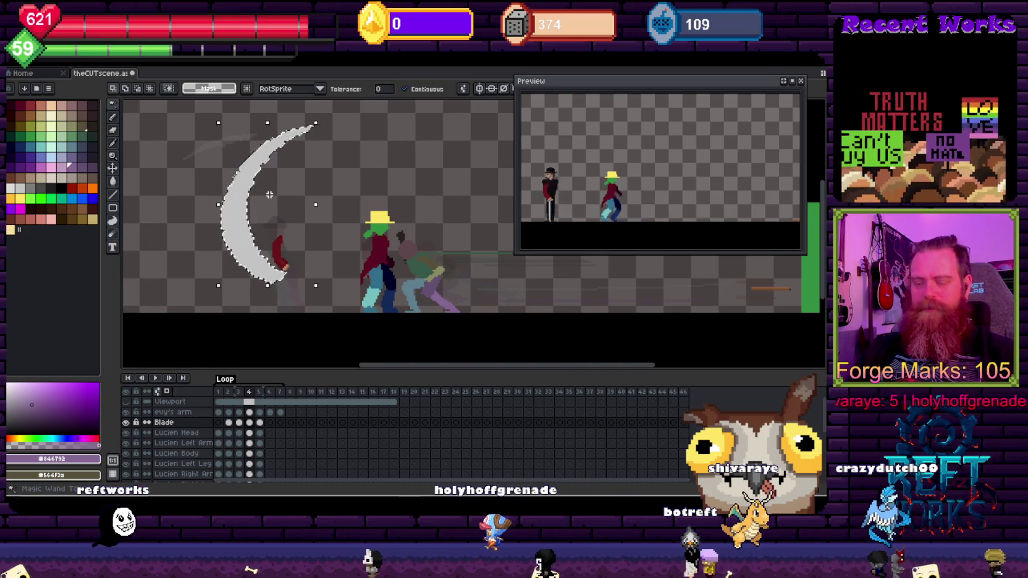
pyautogui.press('Delete')
pyautogui.scroll(-2, 272, 315)
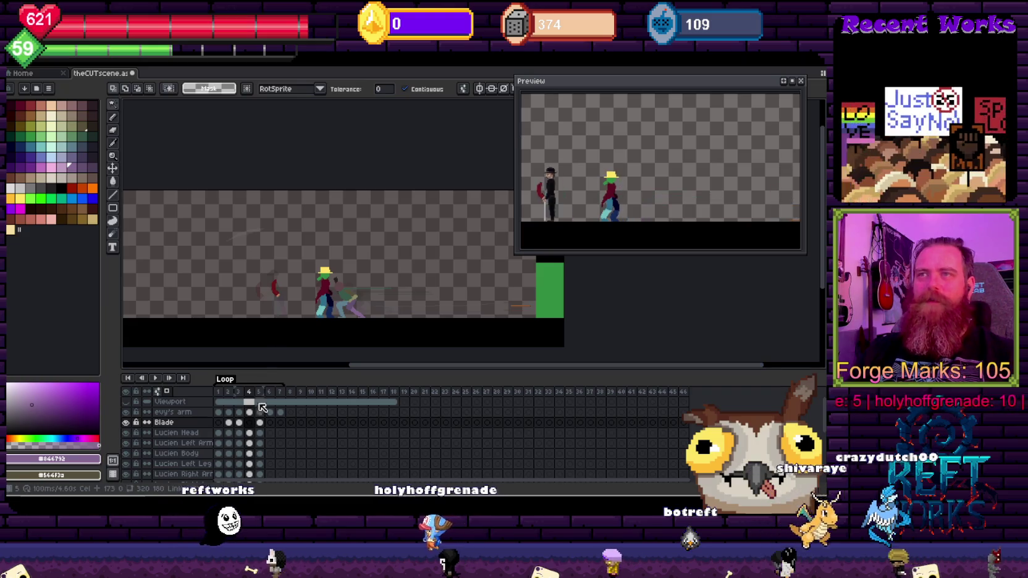
# Move on to frame 5 with the Magic Wand still active
pyautogui.press('i')
pyautogui.press('Right')
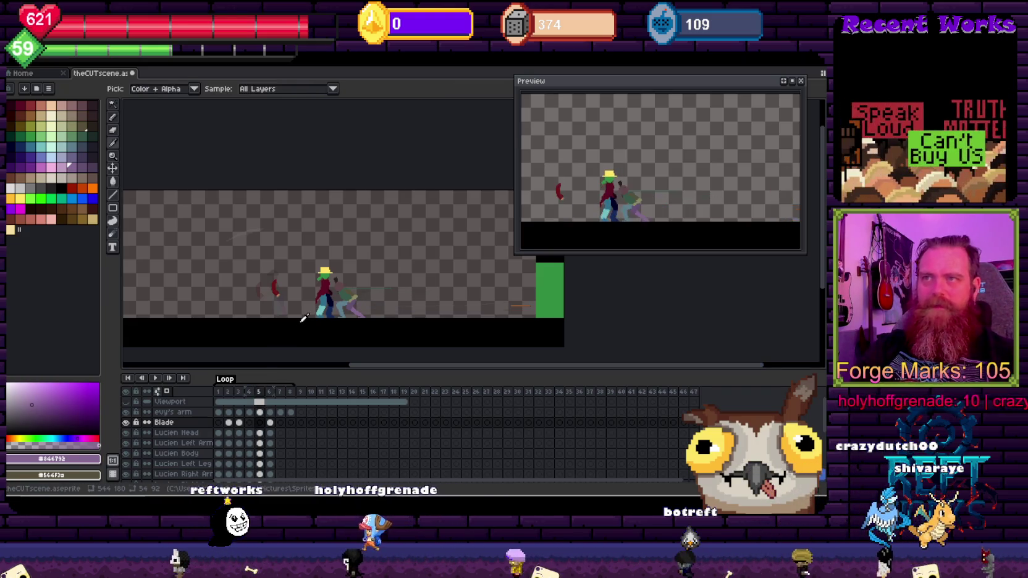
pyautogui.press('w')
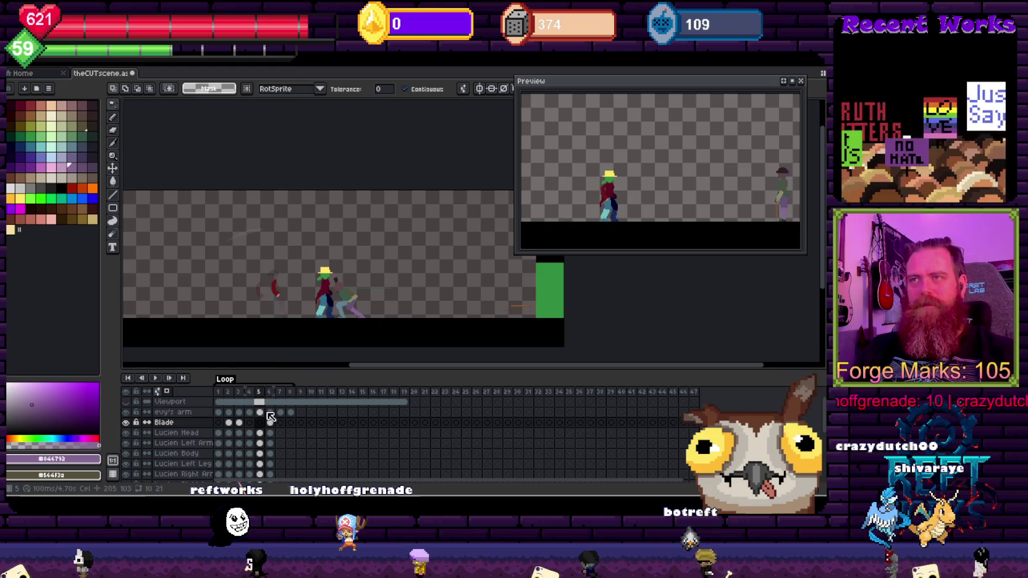
pyautogui.scroll(-2, 267, 432)
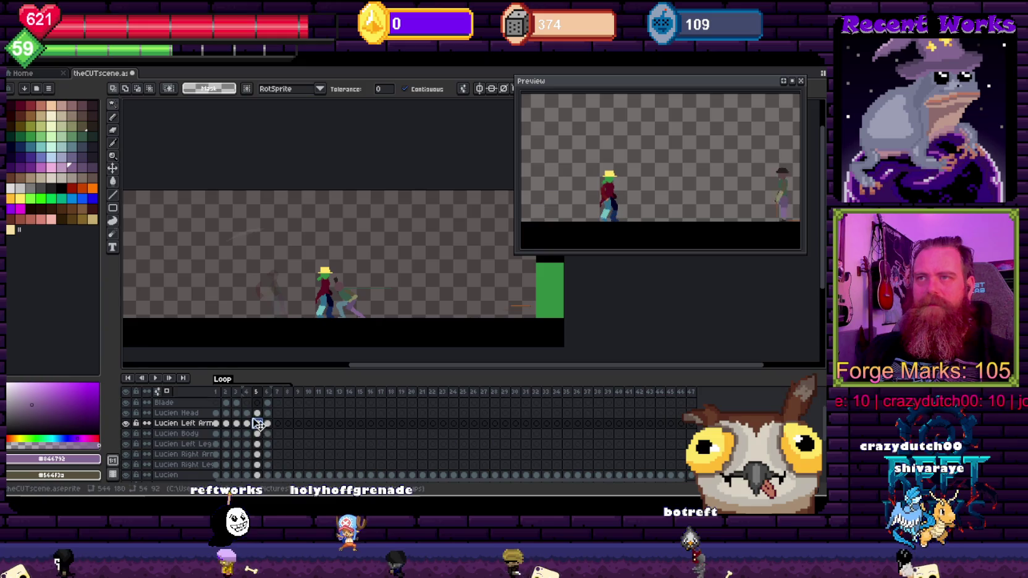
pyautogui.scroll(2, 262, 420)
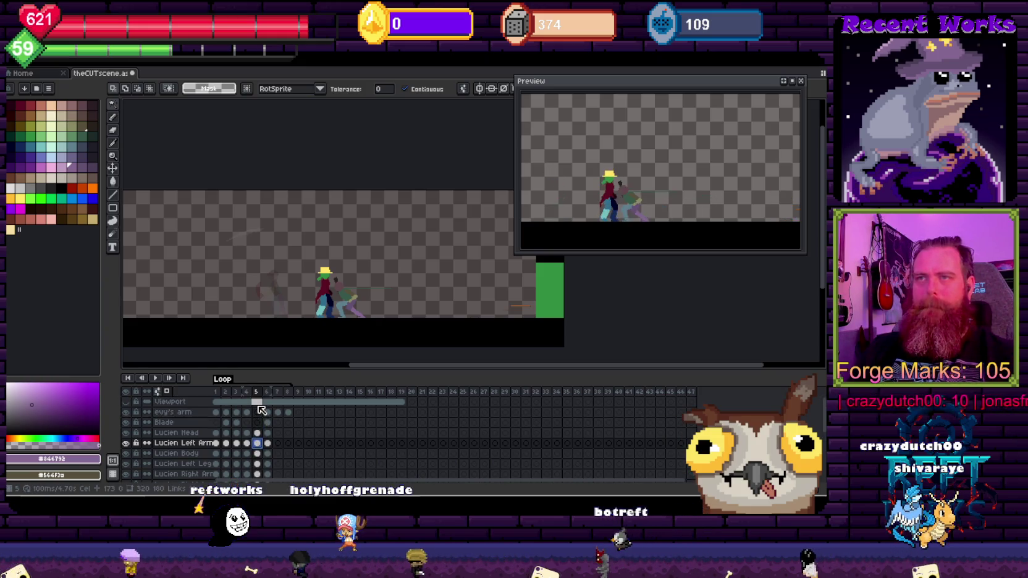
pyautogui.scroll(-5, 262, 410)
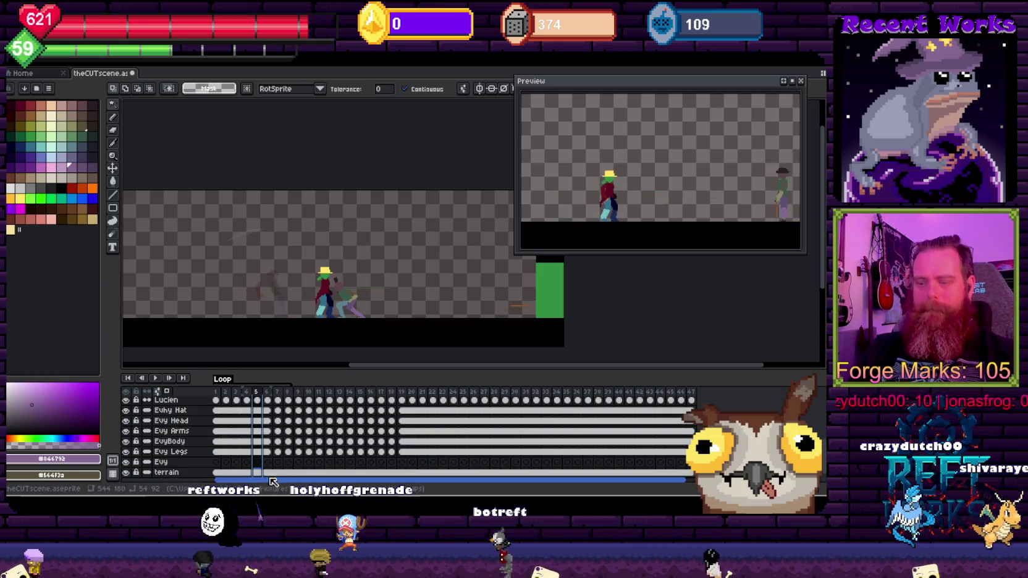
# Select the terrain cel at frame 5
pyautogui.click(257, 472)
pyautogui.scroll(3, 298, 445)
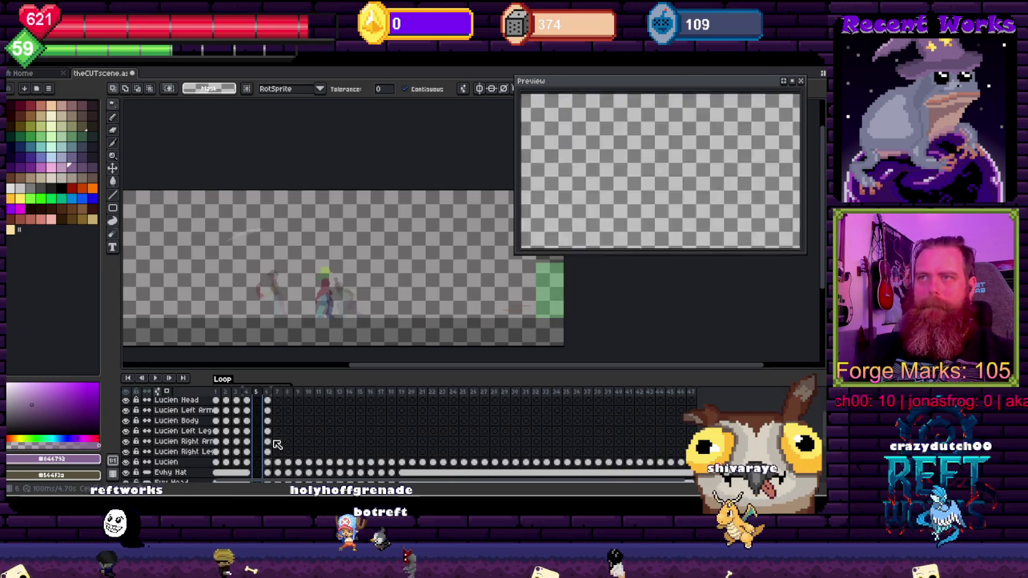
pyautogui.scroll(2, 299, 445)
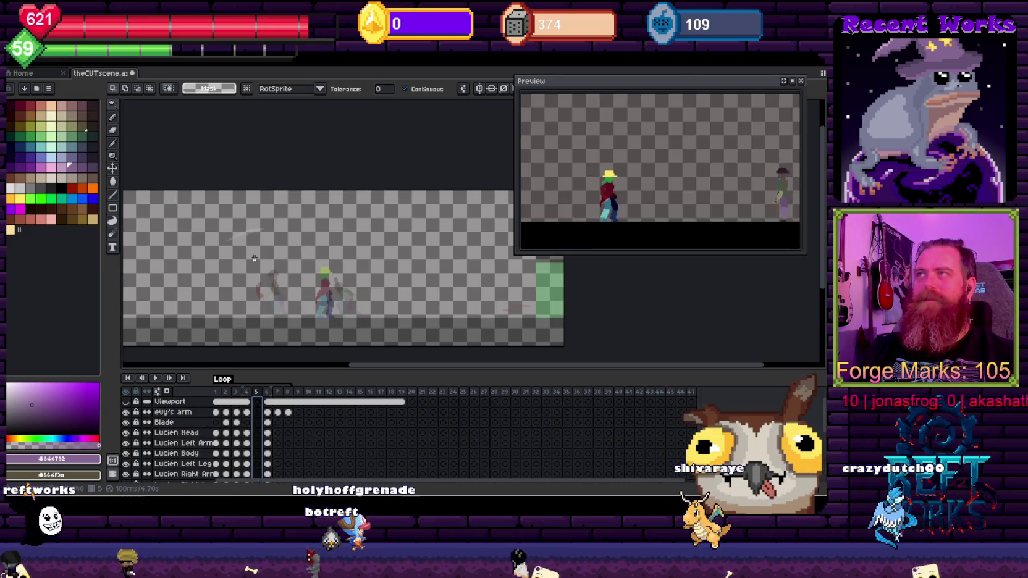
pyautogui.moveTo(254, 258); pyautogui.dragTo(289, 259)
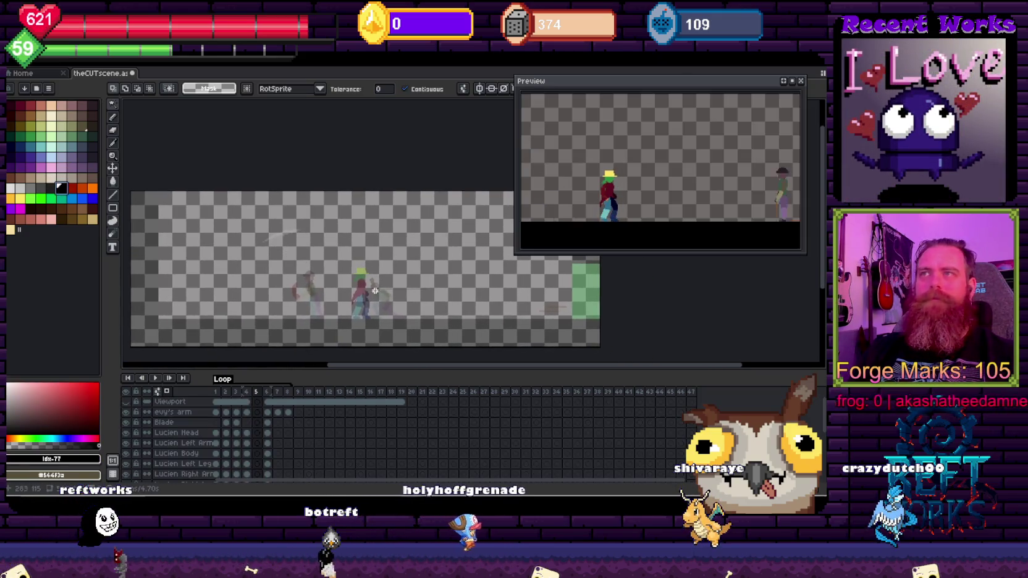
# Fill the frame 5 terrain cel with solid black using the paint bucket
pyautogui.click(63, 190)
pyautogui.press('g')
pyautogui.scroll(-3, 278, 448)
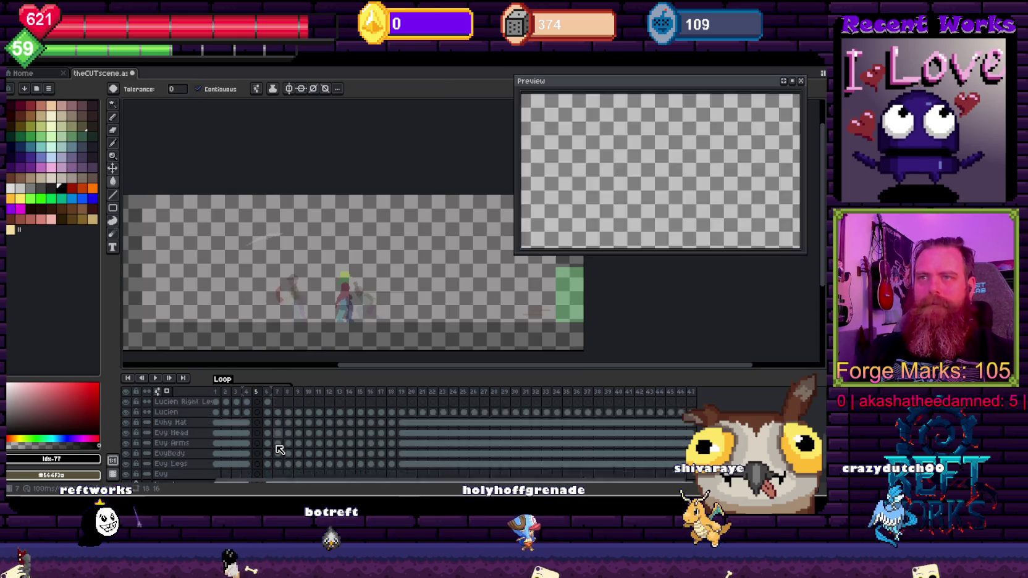
pyautogui.scroll(-2, 278, 453)
pyautogui.click(259, 478)
pyautogui.click(289, 283)
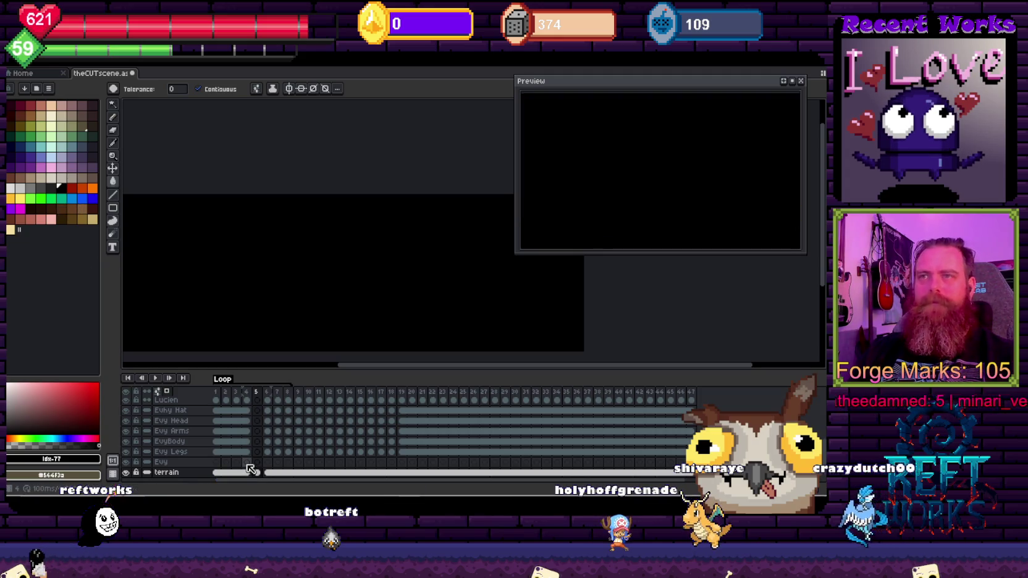
pyautogui.scroll(3, 251, 468)
pyautogui.scroll(1, 253, 468)
pyautogui.scroll(-2, 282, 211)
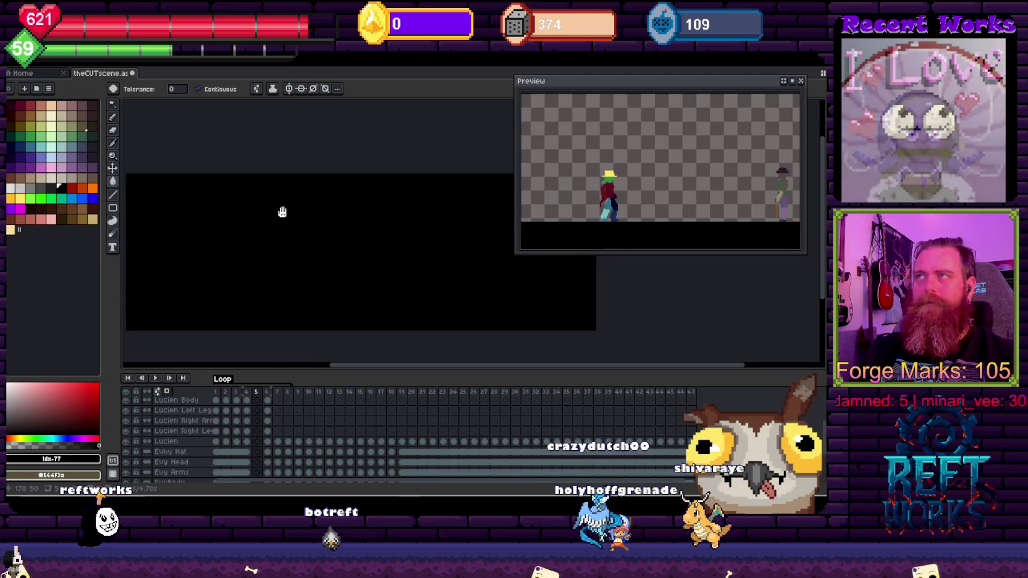
pyautogui.scroll(-4, 272, 405)
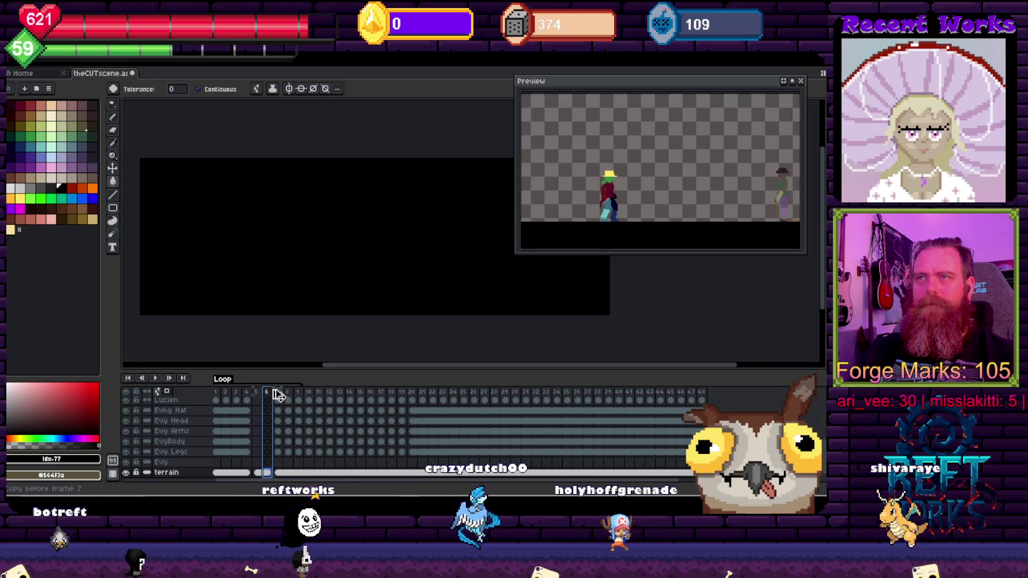
# Insert a new frame after frame 6 and check the Evy Head and terrain cels
pyautogui.hotkey('alt', 'n')
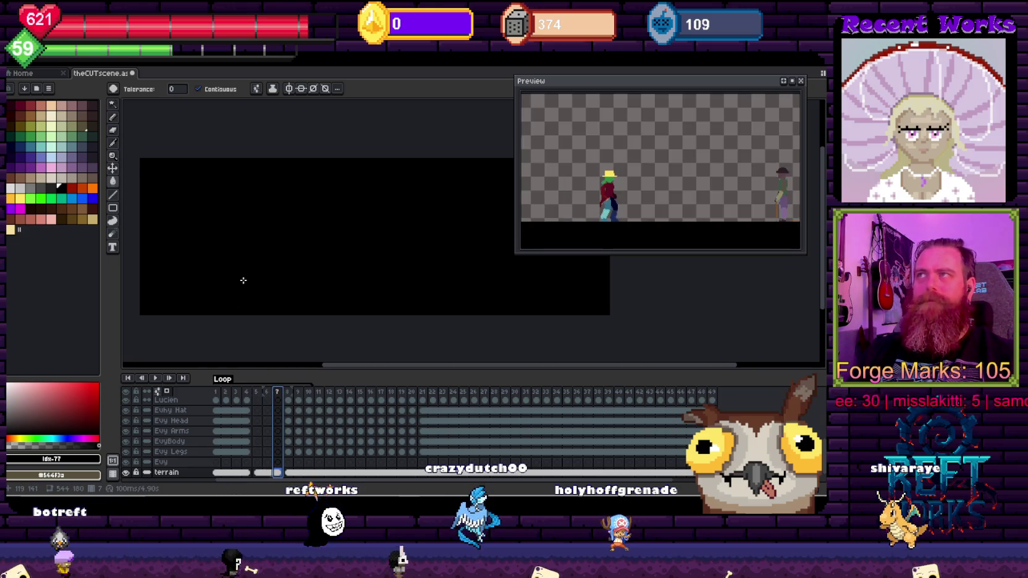
pyautogui.press('Left')
pyautogui.press('Left')
pyautogui.press('Up')
pyautogui.press('Up')
pyautogui.press('Up')
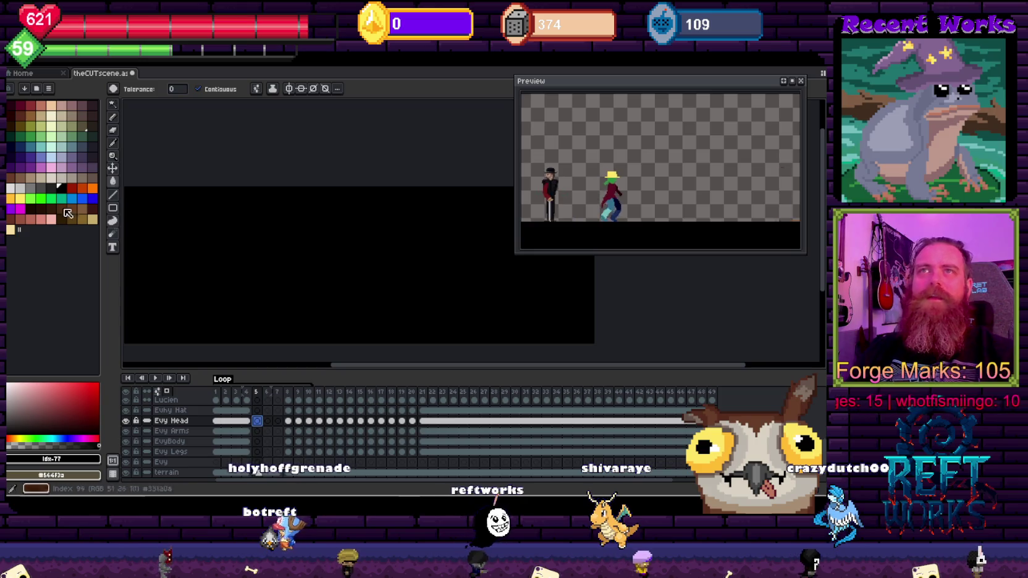
pyautogui.press('Down')
pyautogui.press('Down')
pyautogui.press('Down')
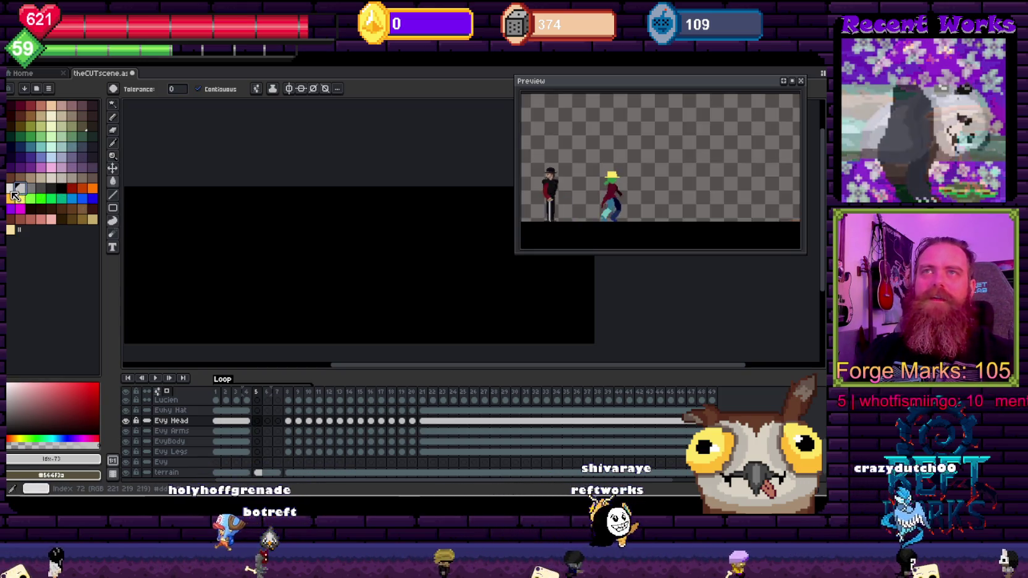
# Take the 1-px pixel-perfect pencil and show the Viewport, evy's arm and Blade layers
pyautogui.press('b')
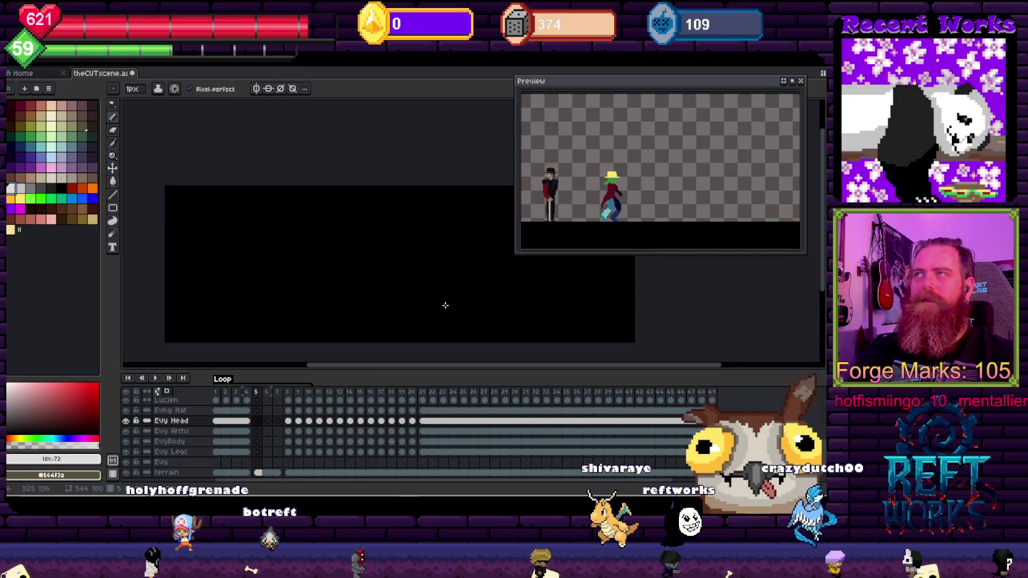
pyautogui.scroll(3, 422, 396)
pyautogui.scroll(3, 248, 403)
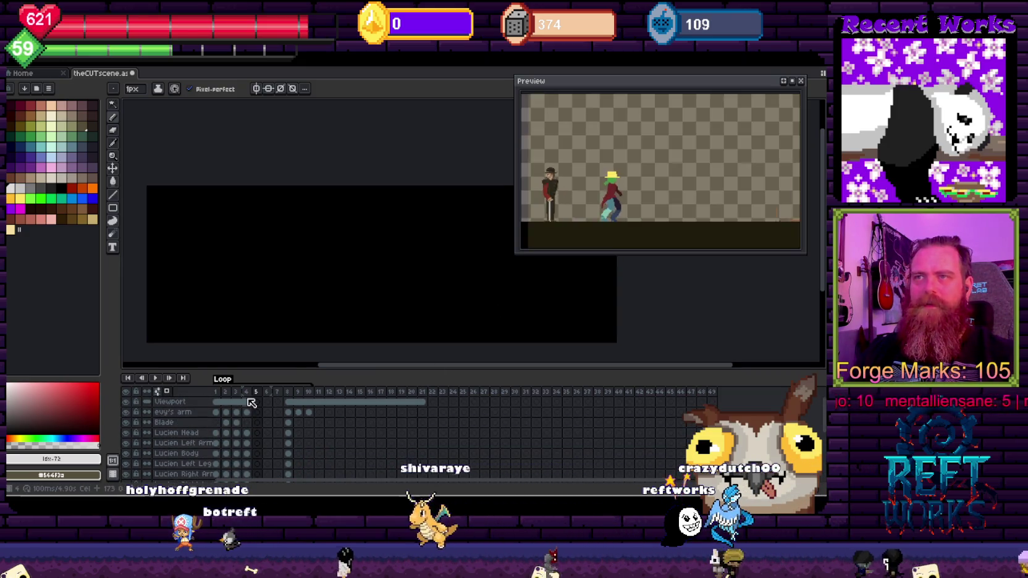
# Review frames 4, 6 and 7, then settle on the Blade layer's empty frame 5
pyautogui.click(247, 401)
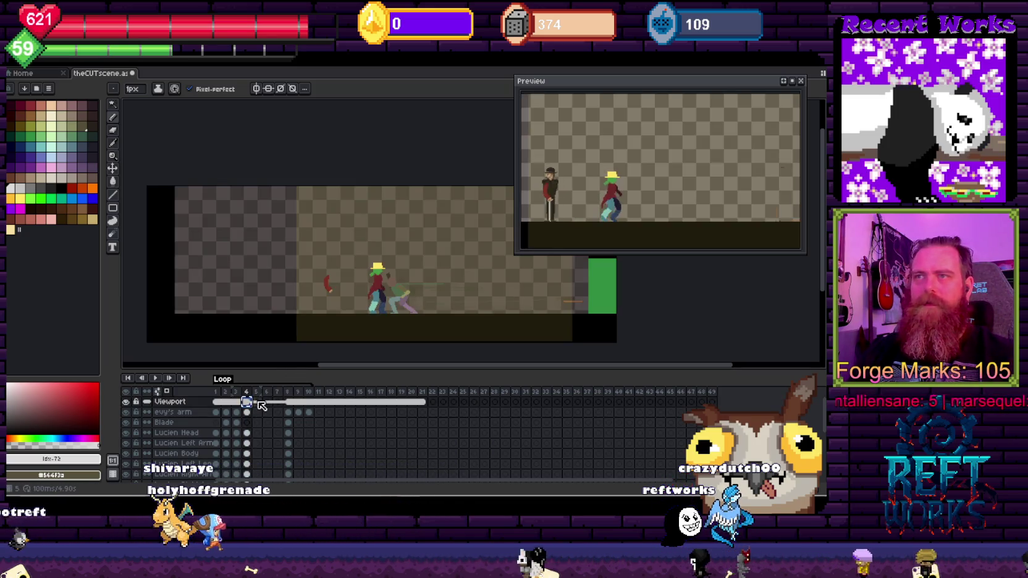
pyautogui.click(267, 402)
pyautogui.click(278, 403)
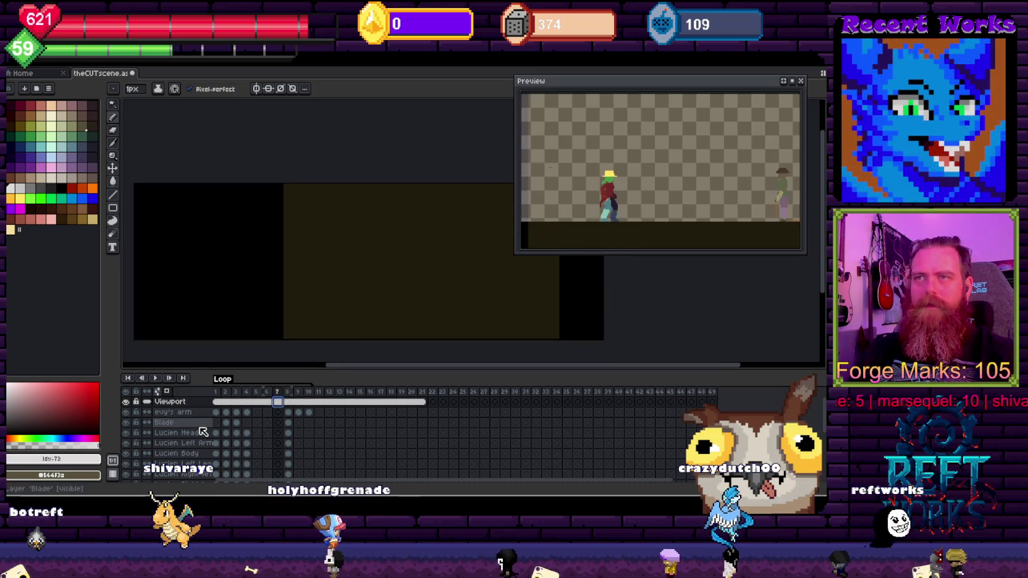
pyautogui.click(267, 423)
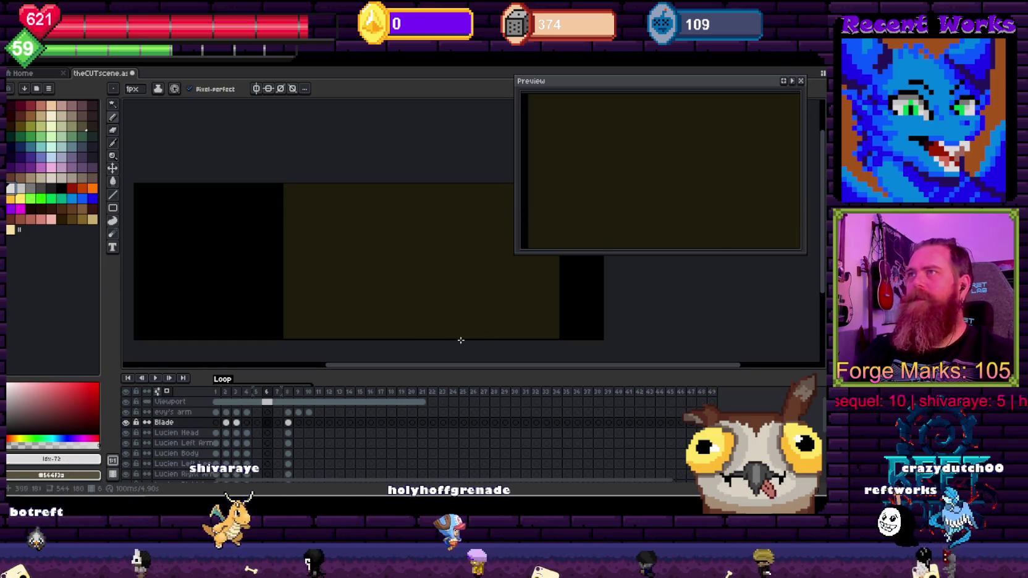
pyautogui.press('Left')
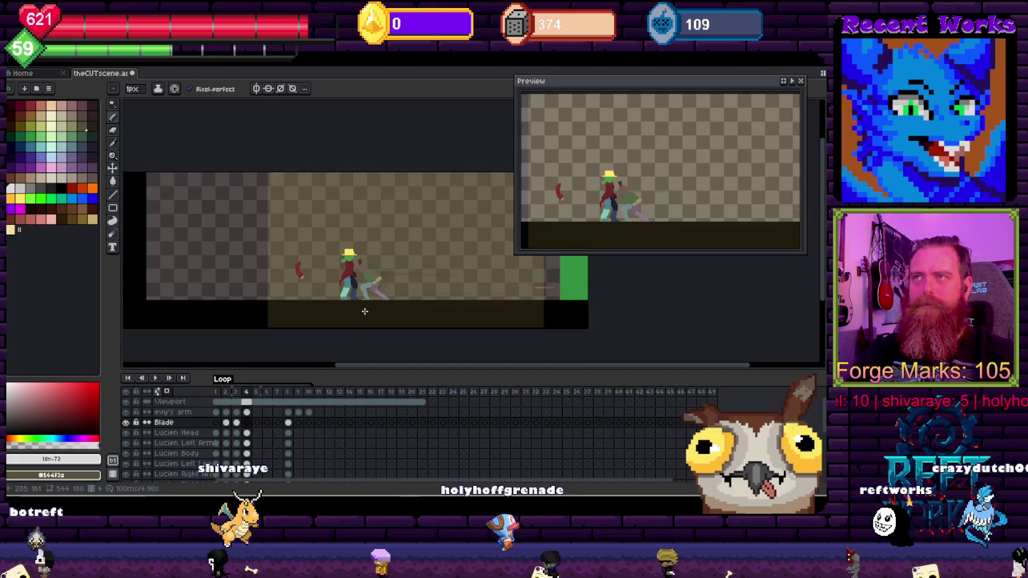
pyautogui.scroll(2, 345, 297)
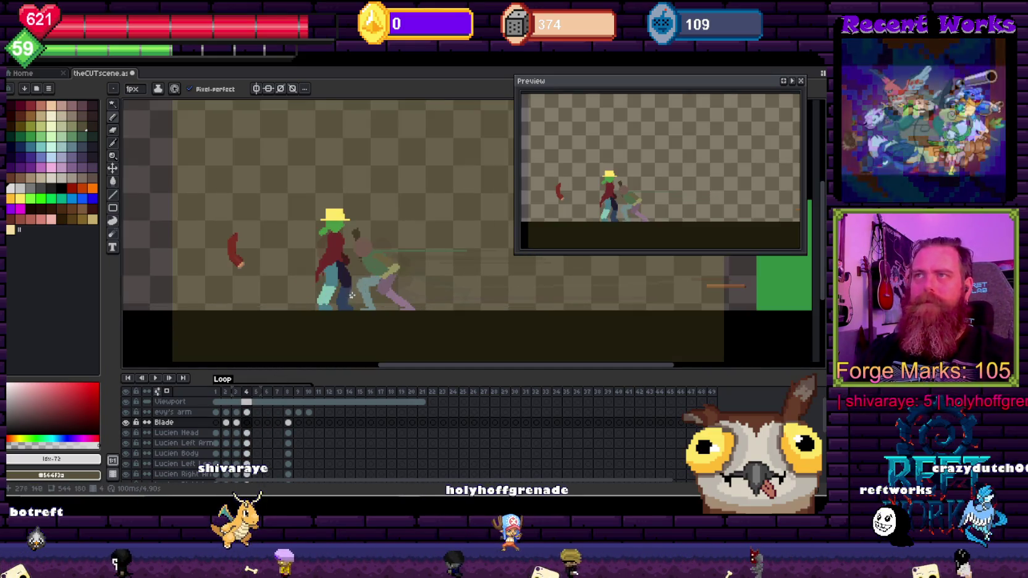
pyautogui.press('Right')
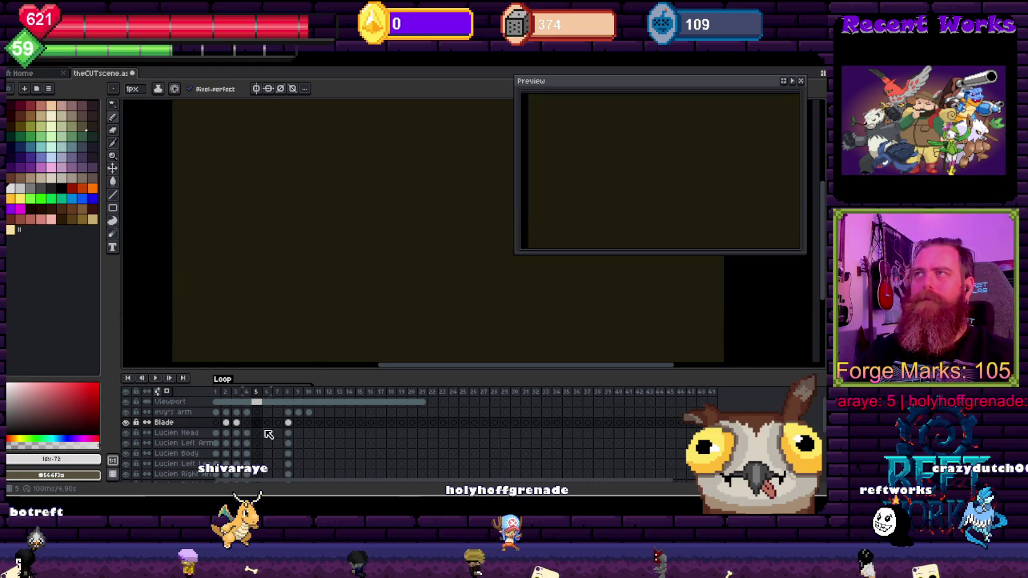
# Move the preview panel below the canvas and outline a closed slash shape on Blade frame 5
pyautogui.moveTo(330, 274); pyautogui.dragTo(321, 277)
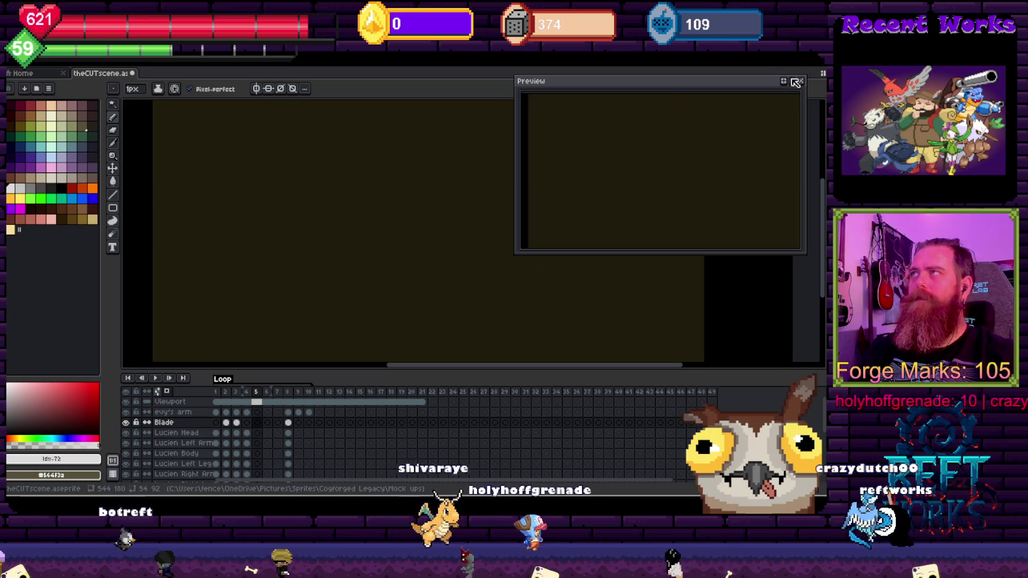
pyautogui.moveTo(713, 85); pyautogui.dragTo(723, 376)
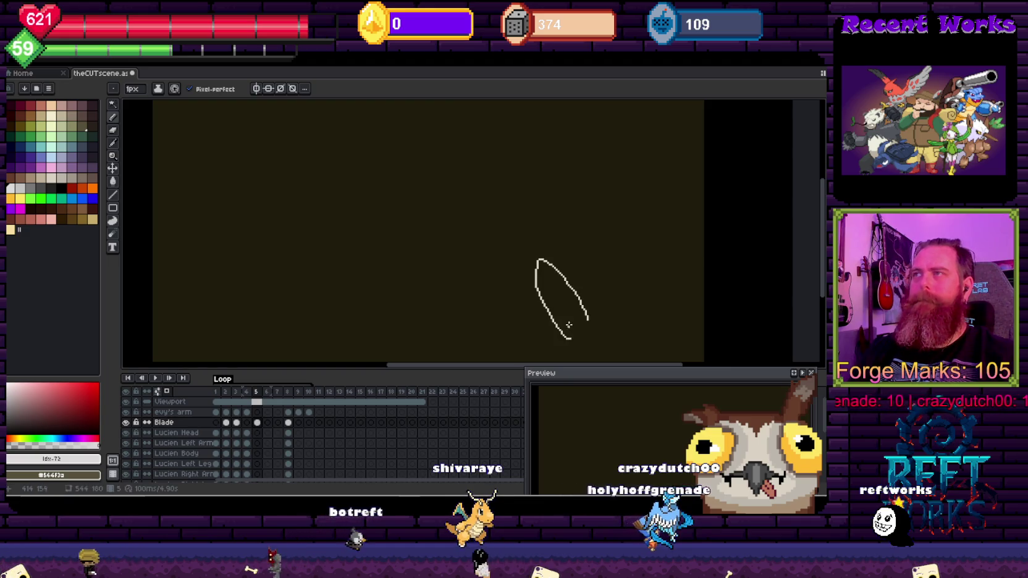
pyautogui.hotkey('ctrl', 'z')
pyautogui.moveTo(567, 326); pyautogui.dragTo(540, 289)
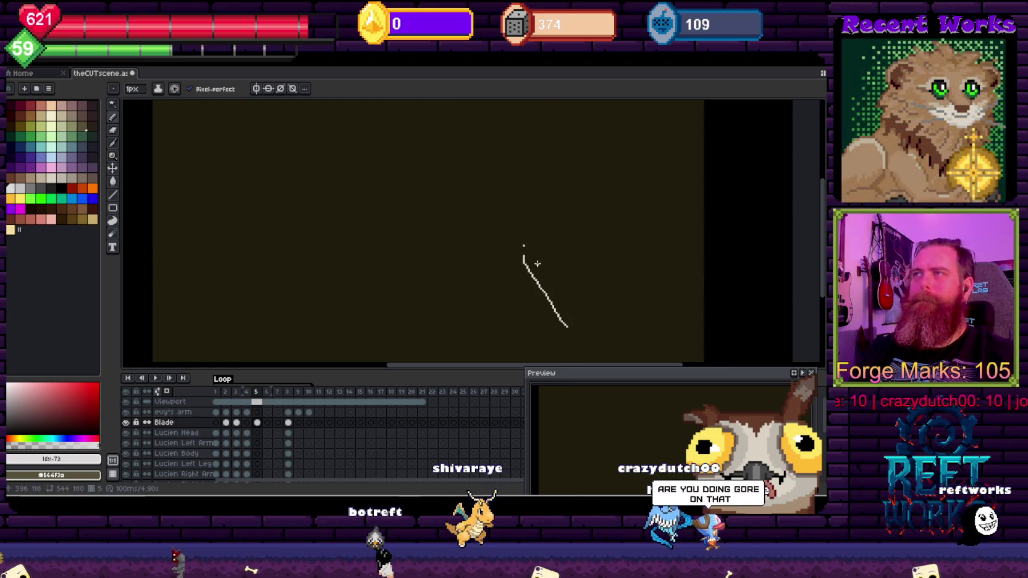
pyautogui.hotkey('ctrl', 'z')
pyautogui.moveTo(566, 330); pyautogui.dragTo(571, 331)
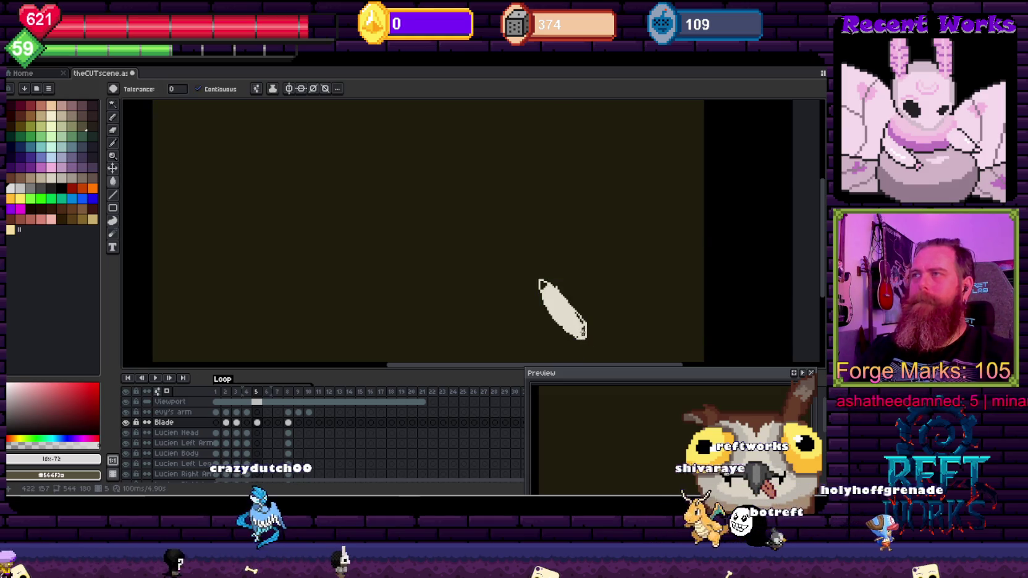
# Paint the dark pixels inside the blade and at its top tip cream, then touch up with the eraser
pyautogui.scroll(2, 579, 330)
pyautogui.press('b')
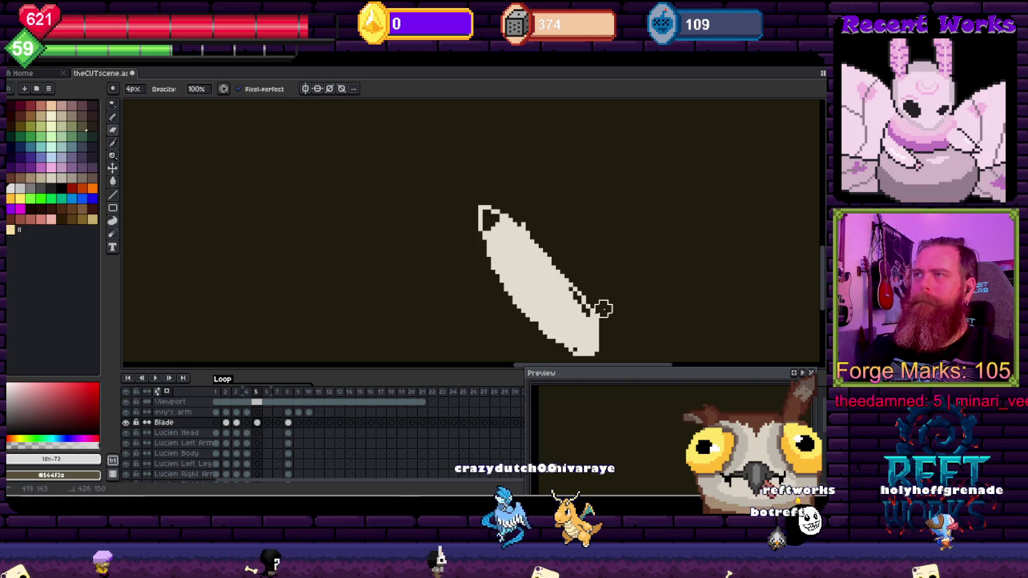
pyautogui.moveTo(575, 276); pyautogui.dragTo(591, 329)
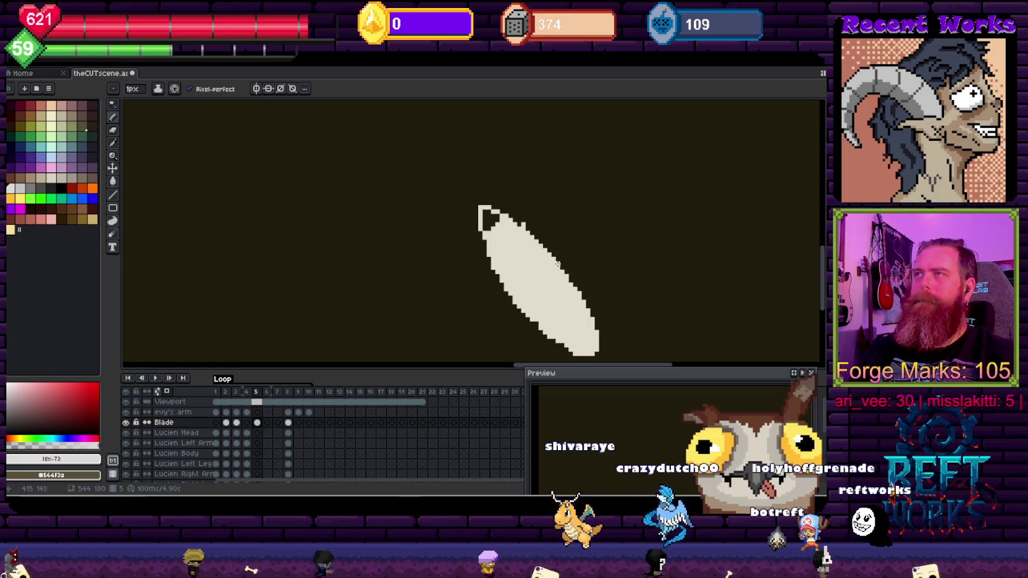
pyautogui.moveTo(486, 219); pyautogui.dragTo(517, 226)
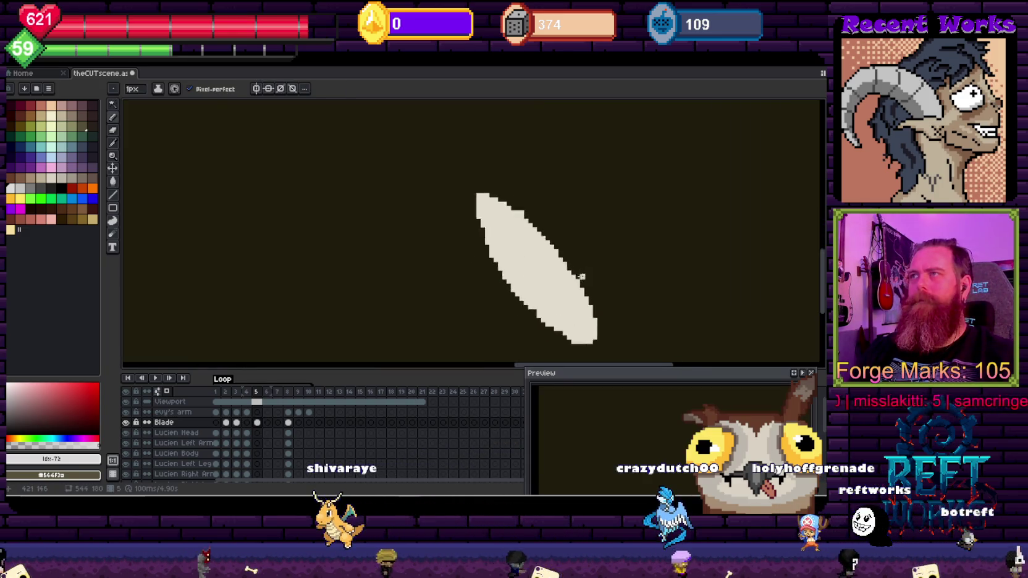
pyautogui.scroll(2, 545, 240)
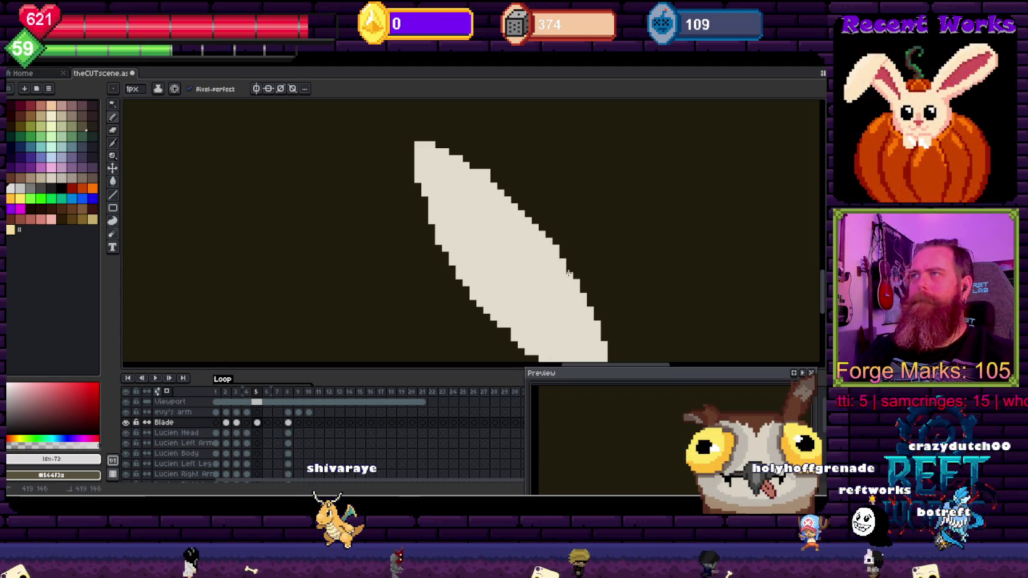
pyautogui.scroll(-1, 569, 273)
pyautogui.scroll(1, 534, 224)
pyautogui.press('e')
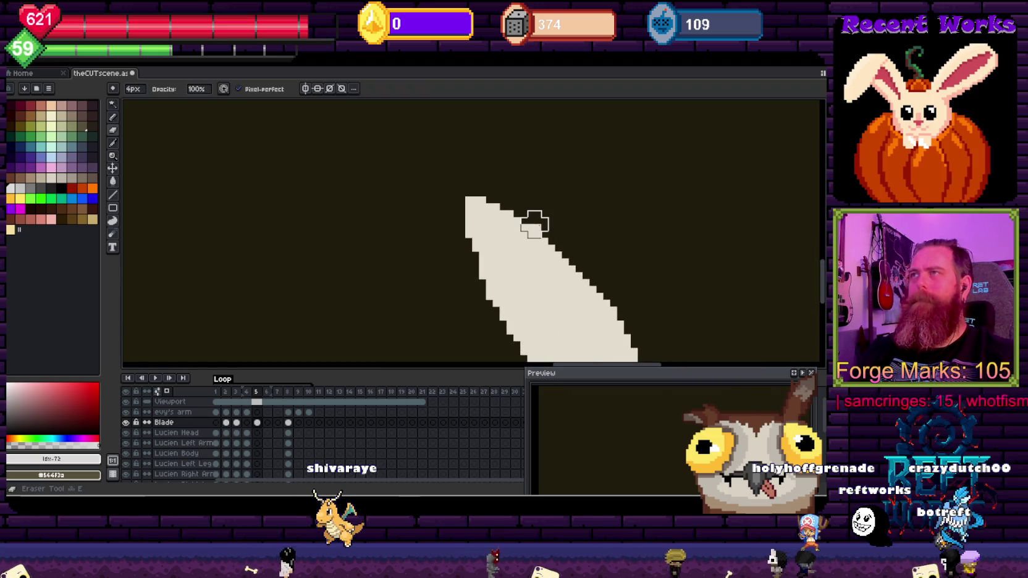
pyautogui.scroll(-3, 568, 225)
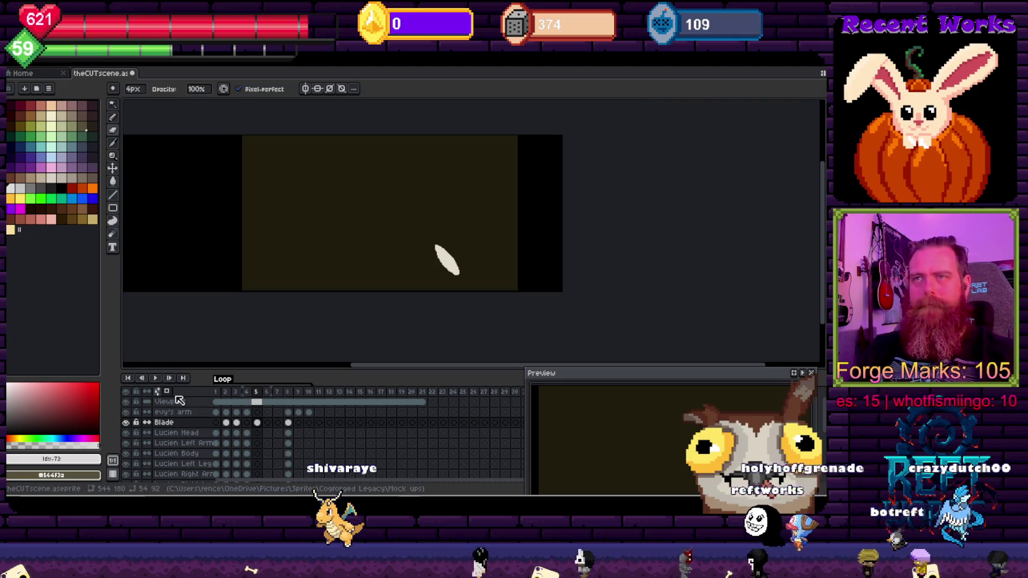
# Hide the terrain layer and compare the blade on frames 5 and 6
pyautogui.press('Right')
pyautogui.scroll(-5, 167, 438)
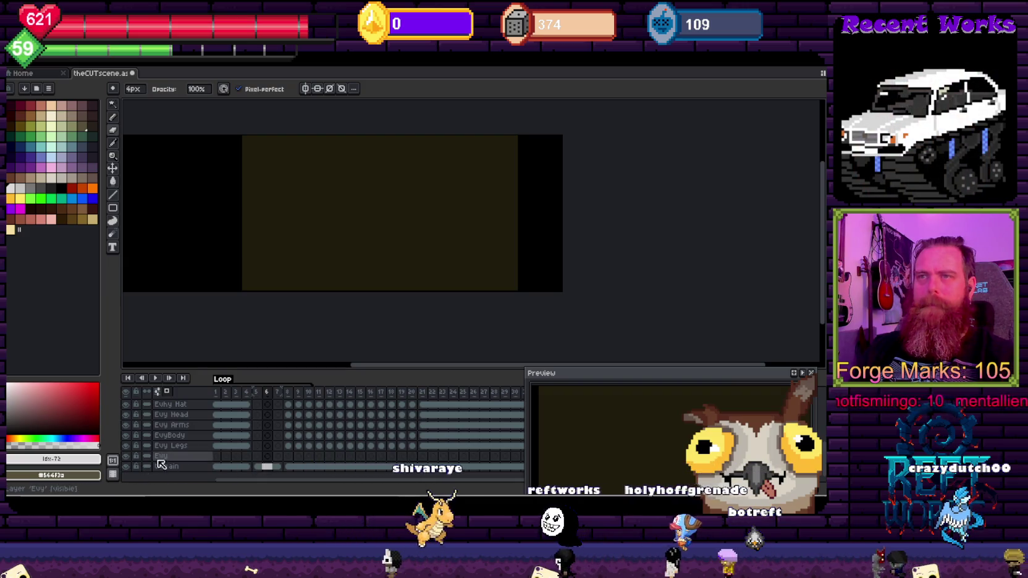
pyautogui.click(125, 467)
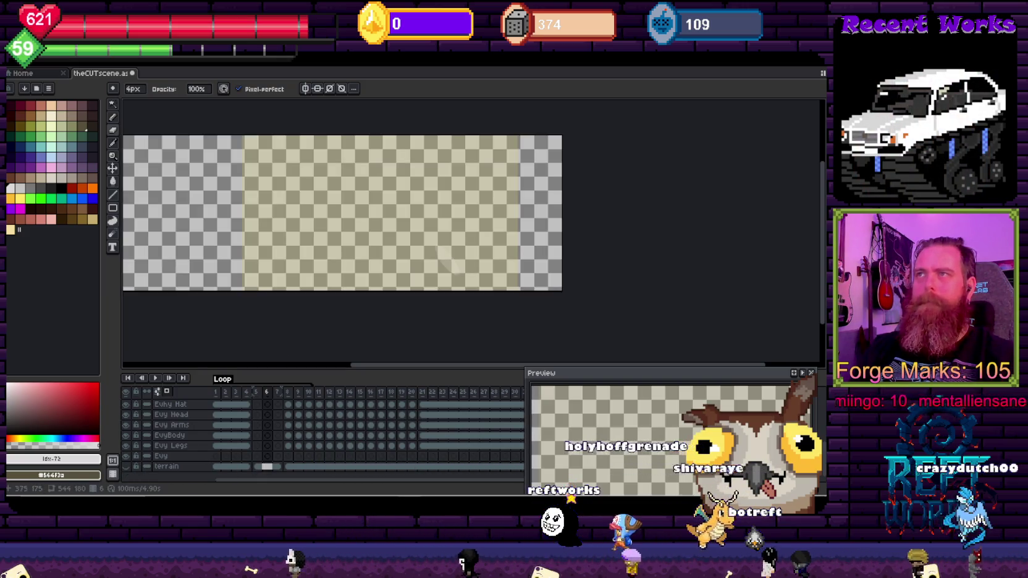
pyautogui.scroll(5, 443, 258)
pyautogui.scroll(-3, 443, 257)
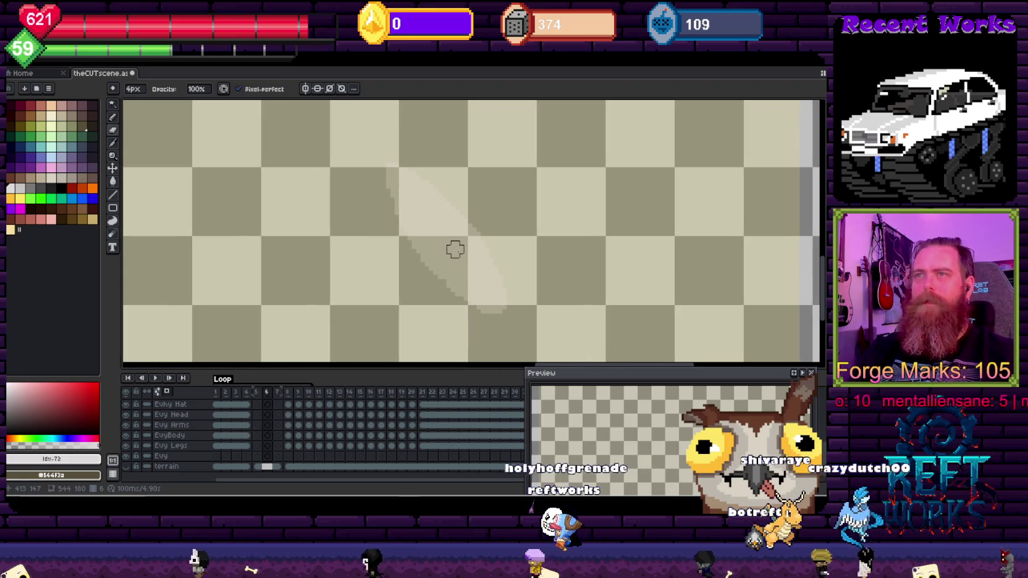
pyautogui.press('Left')
pyautogui.press('Right')
pyautogui.press('b')
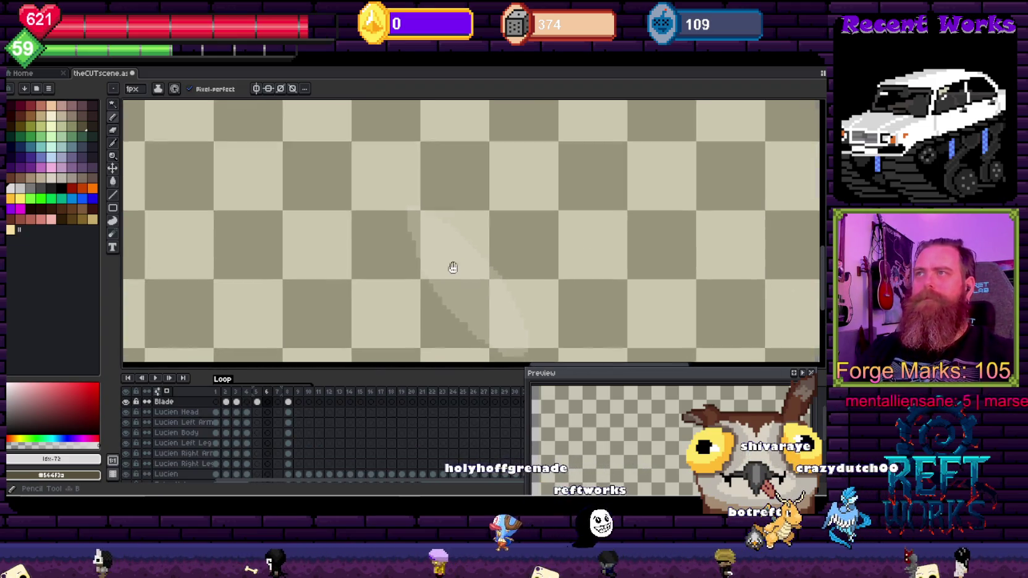
pyautogui.scroll(-3, 454, 260)
# Try a thin light blade line, undo it, and reposition the view around the blade stroke
pyautogui.moveTo(452, 269); pyautogui.dragTo(469, 298)
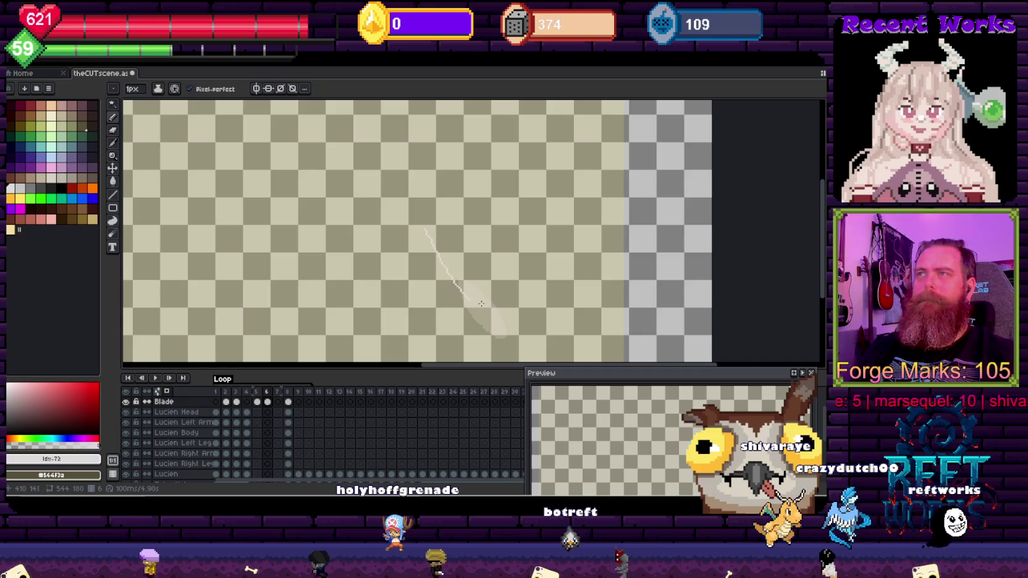
pyautogui.hotkey('ctrl', 'z')
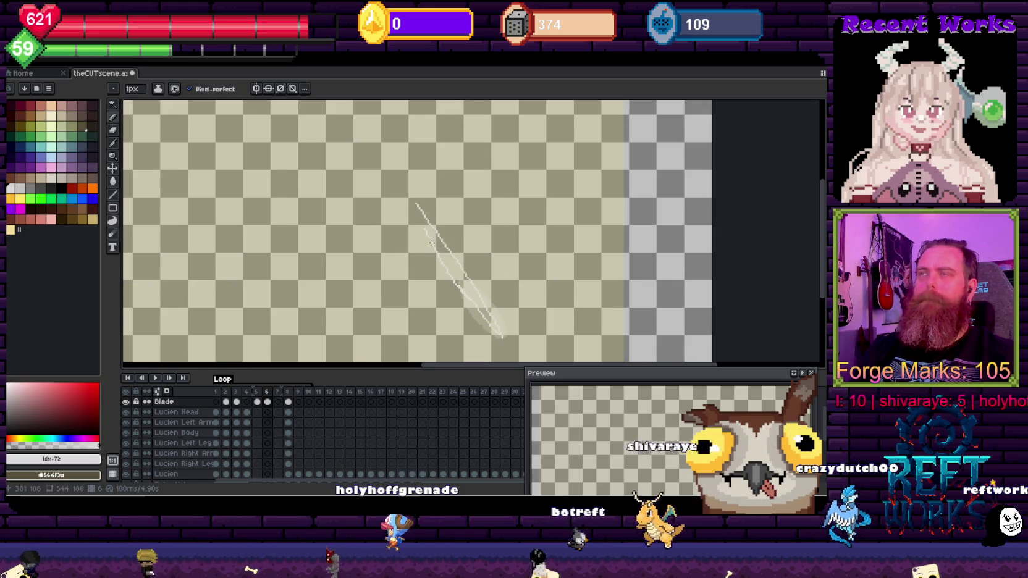
pyautogui.scroll(-1, 408, 254)
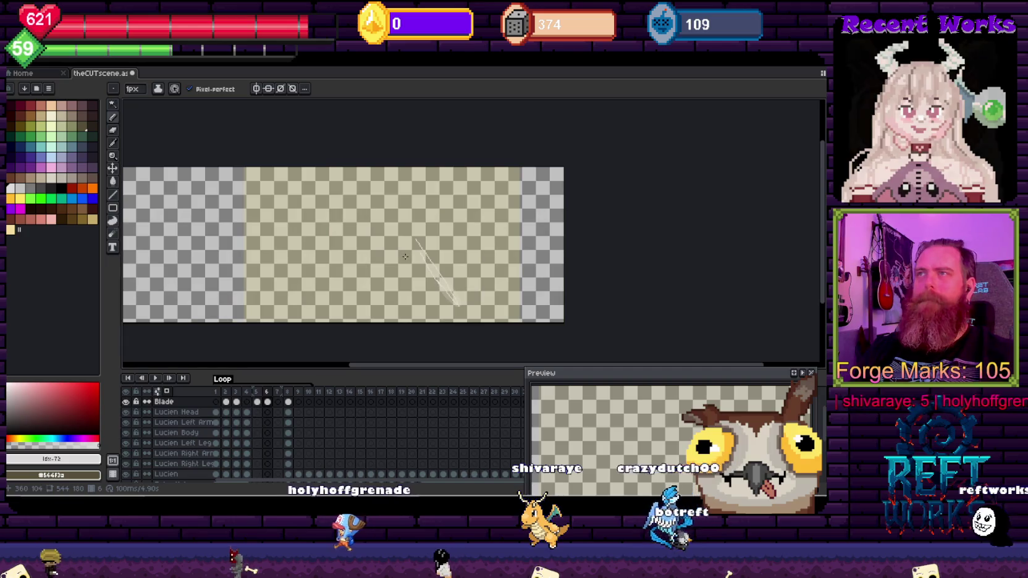
pyautogui.scroll(2, 406, 256)
pyautogui.moveTo(405, 257); pyautogui.dragTo(407, 172)
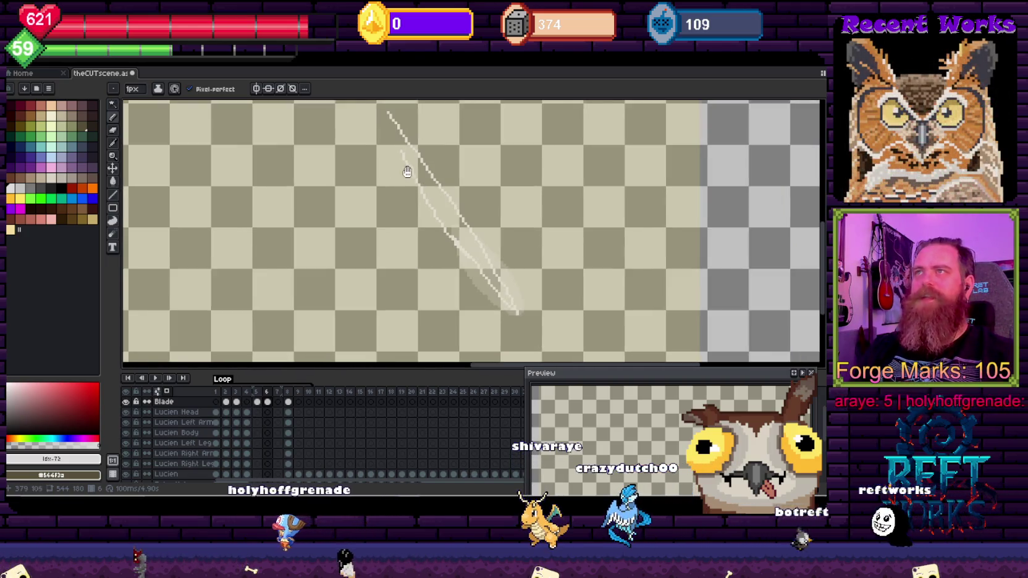
pyautogui.scroll(1, 382, 166)
pyautogui.scroll(-1, 389, 210)
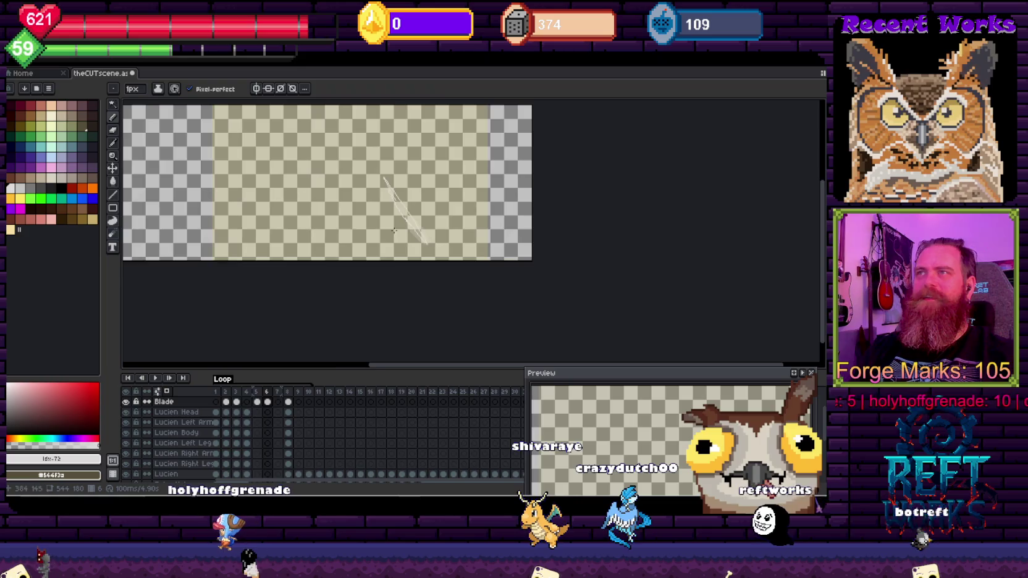
pyautogui.moveTo(361, 235); pyautogui.dragTo(361, 288)
pyautogui.scroll(2, 361, 288)
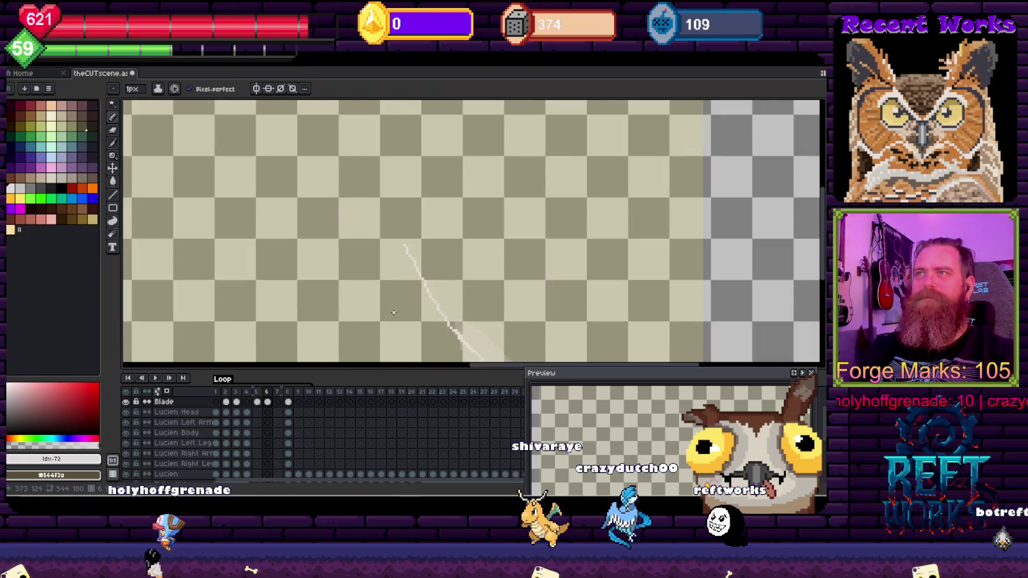
pyautogui.scroll(-1, 385, 289)
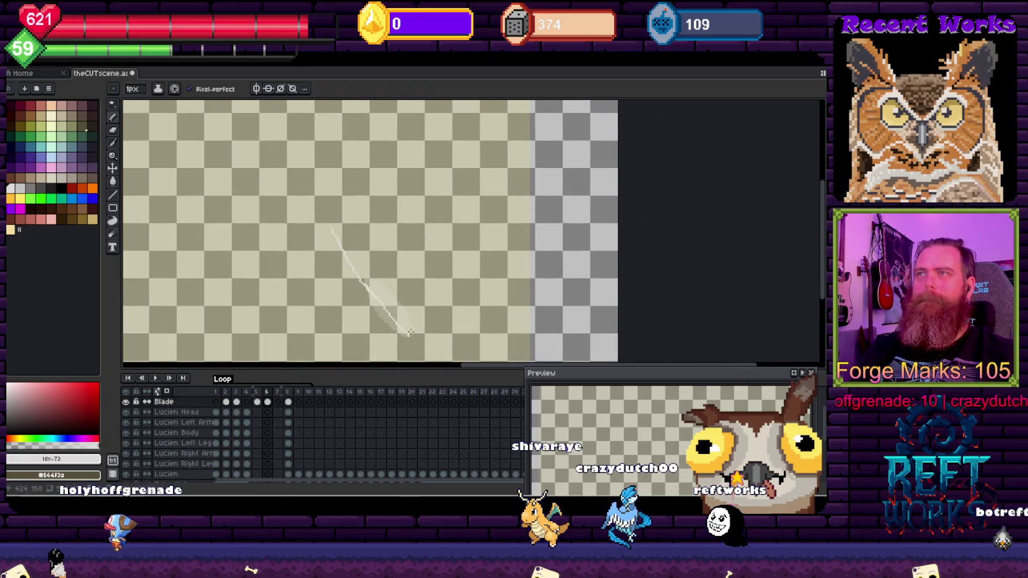
pyautogui.moveTo(352, 268)
pyautogui.mouseDown()
pyautogui.moveTo(402, 281)
pyautogui.moveTo(415, 302)
pyautogui.mouseUp()
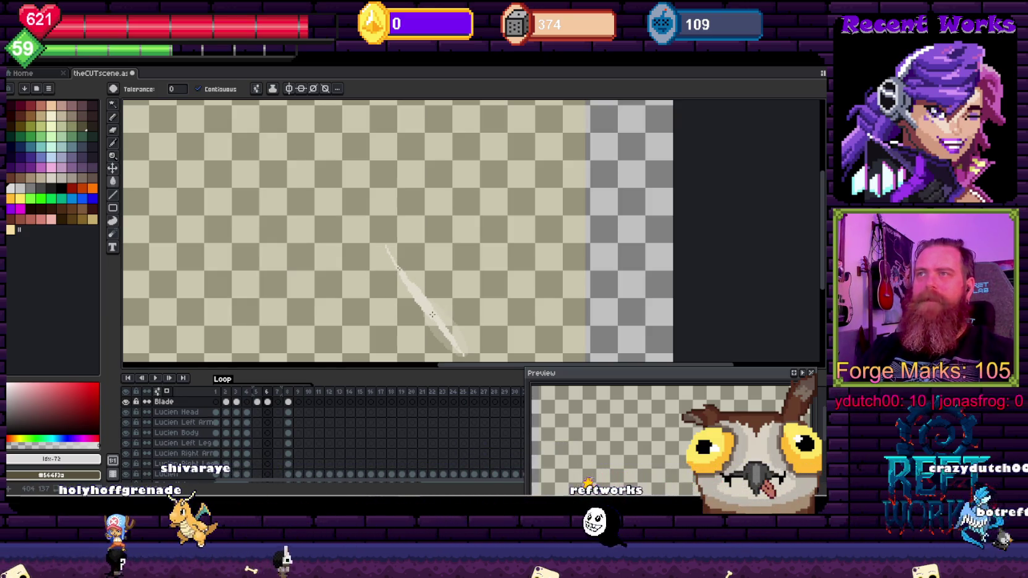
# Compare adjacent frames and undo an accidental beige fill on frame 7's Blade cel
pyautogui.press('Left')
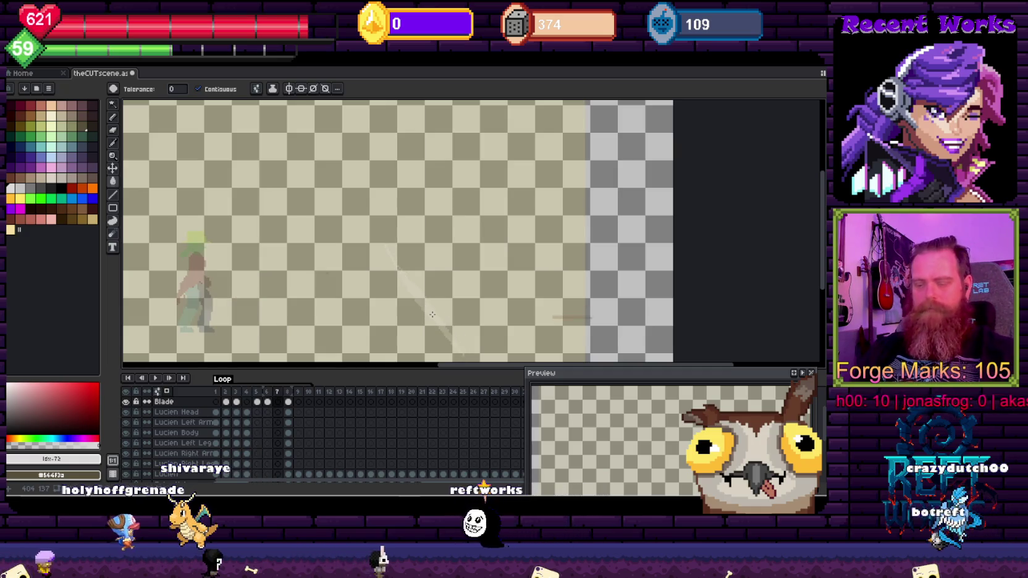
pyautogui.press('Right')
pyautogui.press('Right')
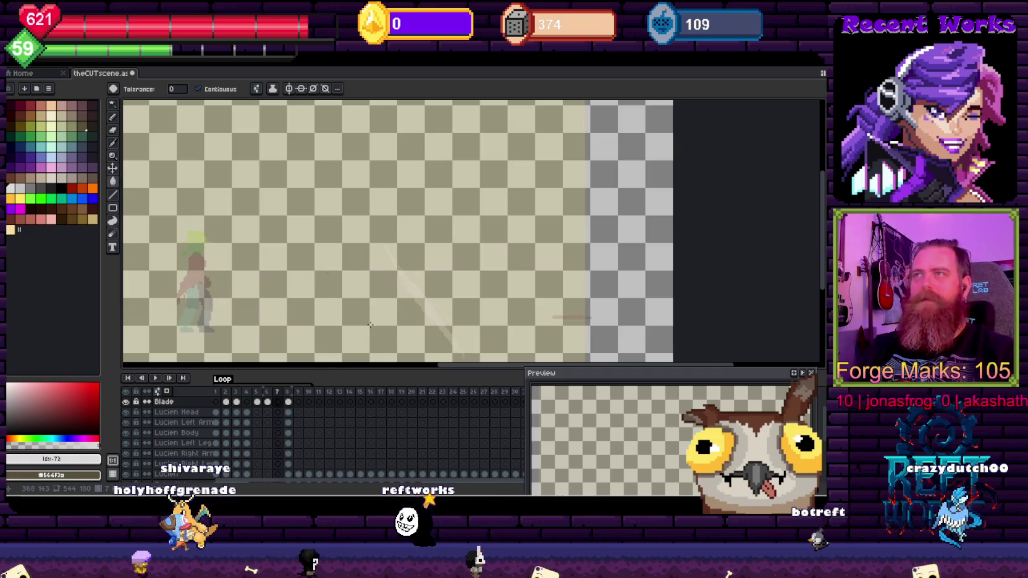
pyautogui.scroll(-2, 422, 344)
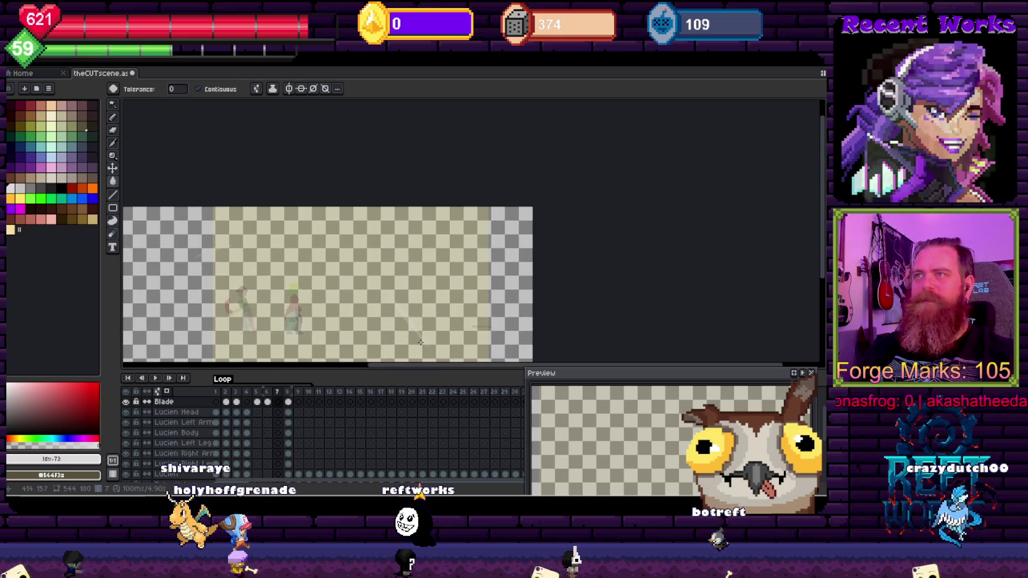
pyautogui.click(421, 345)
pyautogui.press('v')
pyautogui.hotkey('ctrl', 'z')
pyautogui.press('b')
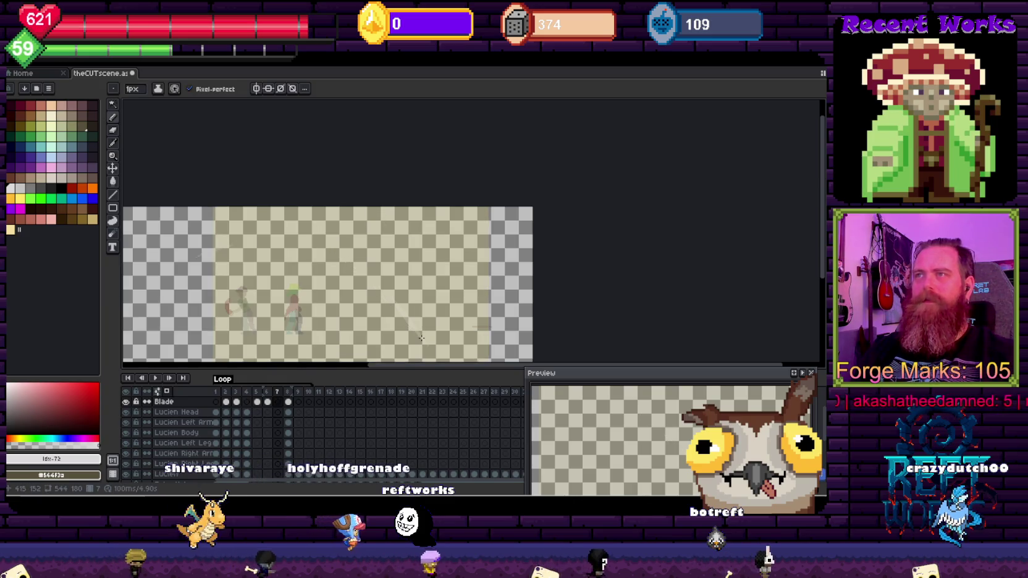
# Draw a long curved light blade arc diagonally across frame 7 of the Blade layer
pyautogui.moveTo(333, 234); pyautogui.dragTo(413, 324)
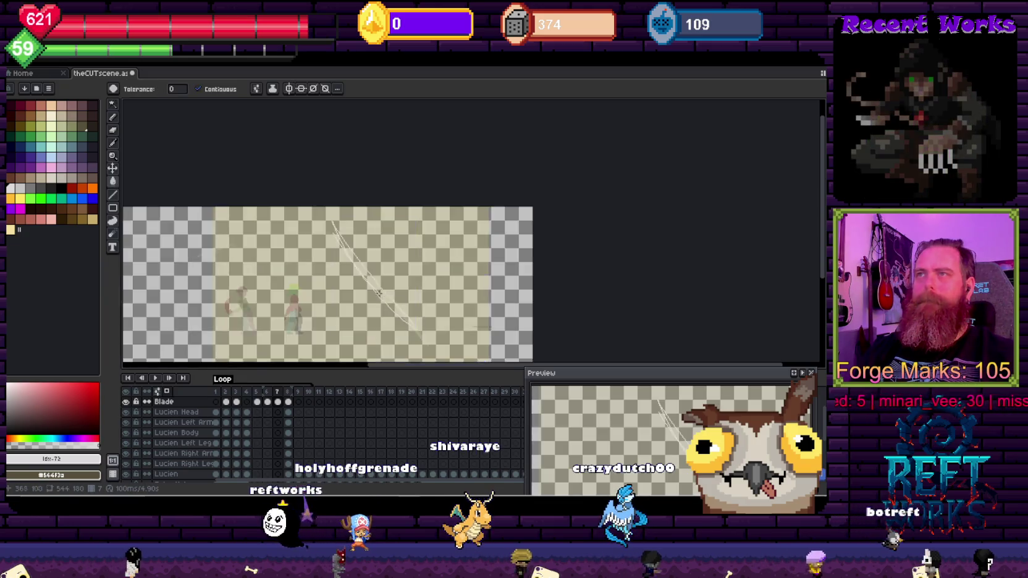
pyautogui.press('g')
pyautogui.scroll(5, 364, 269)
pyautogui.scroll(-1, 363, 270)
pyautogui.press('b')
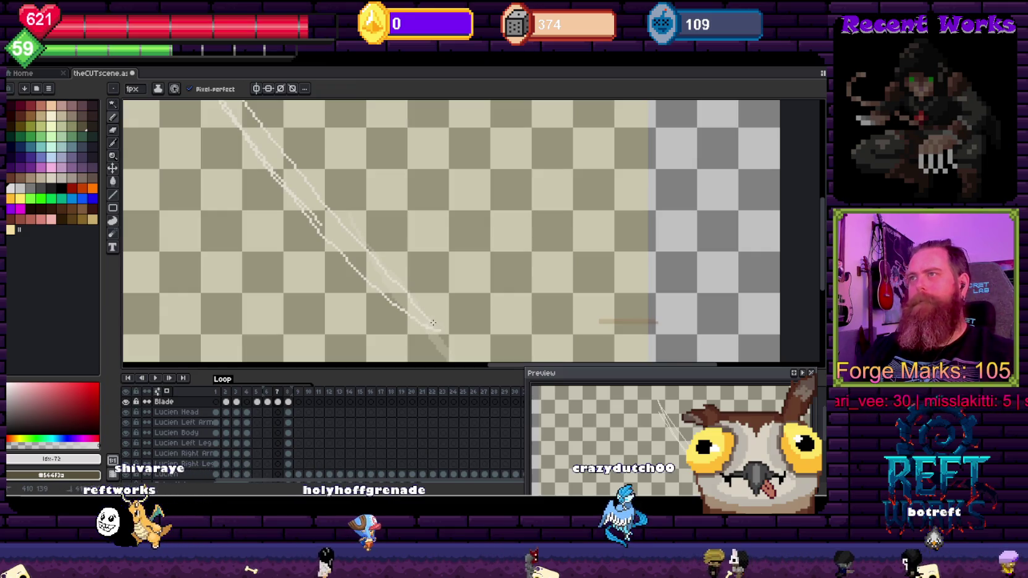
pyautogui.scroll(-1, 386, 270)
pyautogui.scroll(2, 332, 253)
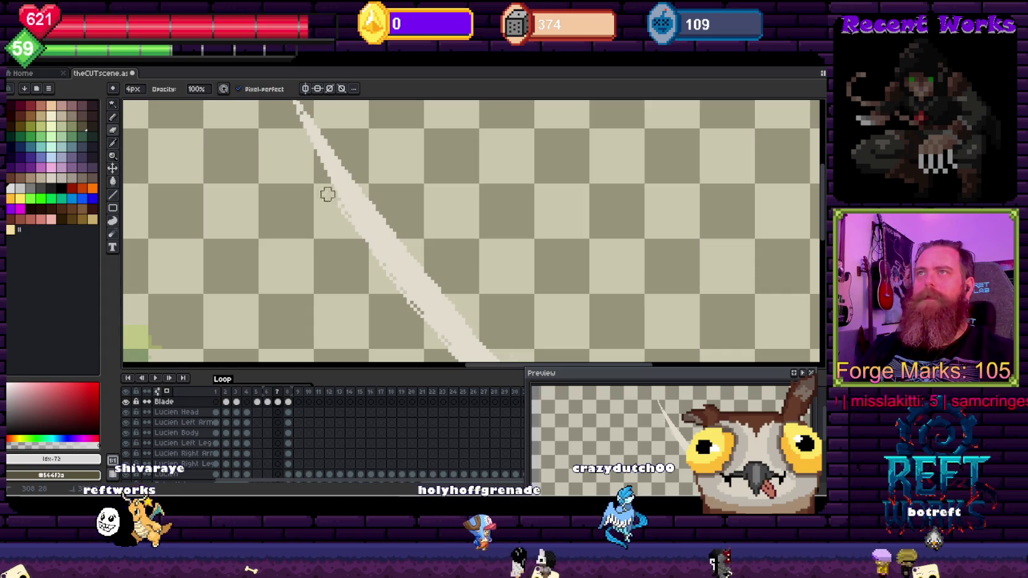
pyautogui.scroll(-3, 365, 281)
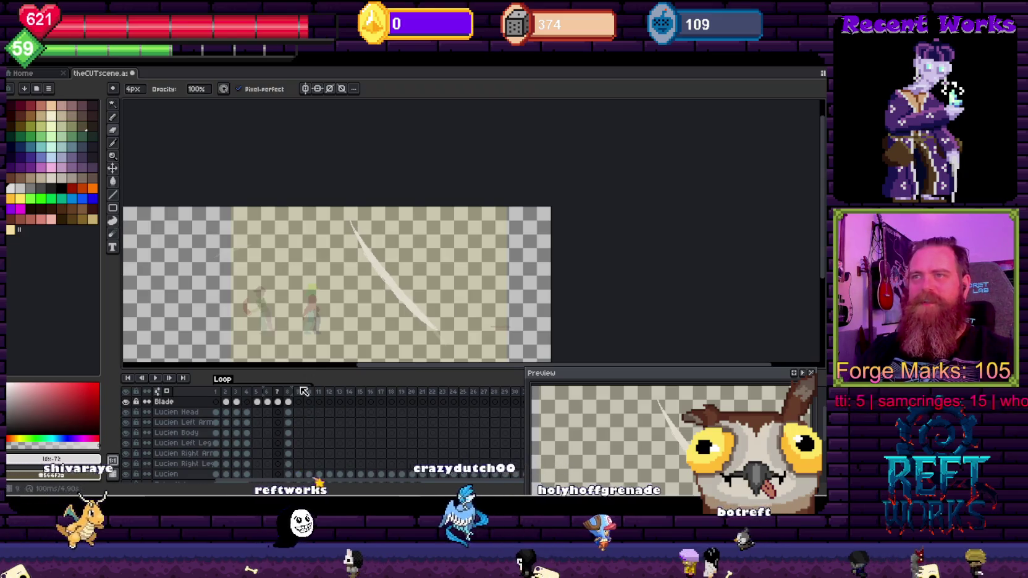
pyautogui.scroll(-2, 314, 240)
pyautogui.scroll(1, 185, 425)
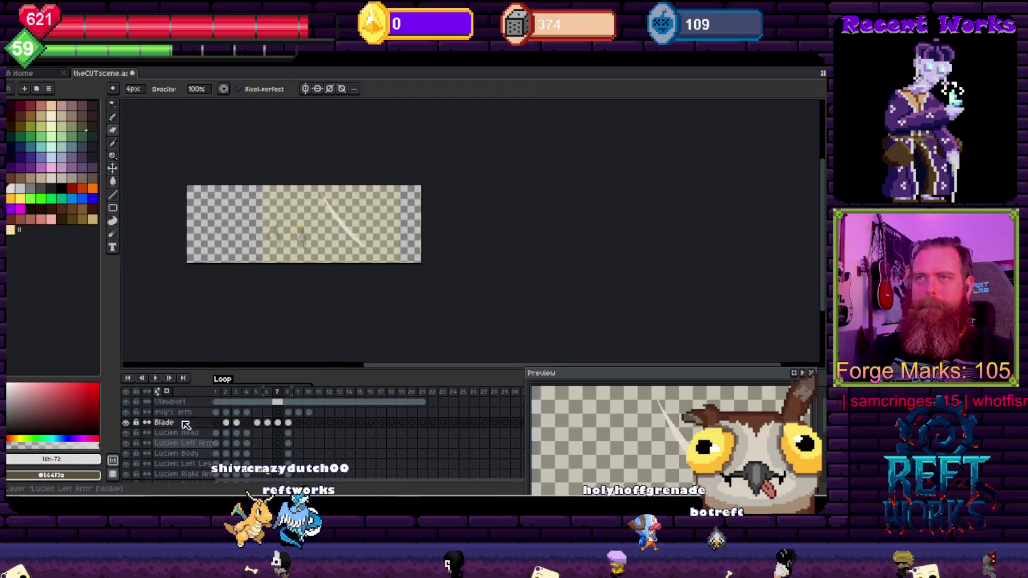
# Hide the Viewport layer, move the Preview window, and show the terrain layer
pyautogui.click(126, 401)
pyautogui.moveTo(627, 383); pyautogui.dragTo(586, 188)
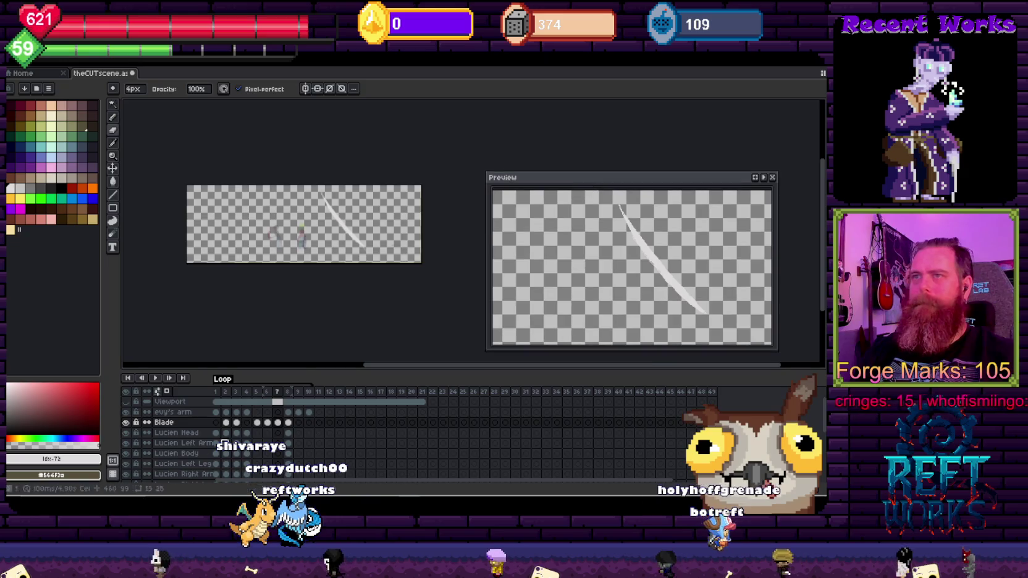
pyautogui.scroll(-5, 158, 469)
pyautogui.click(127, 466)
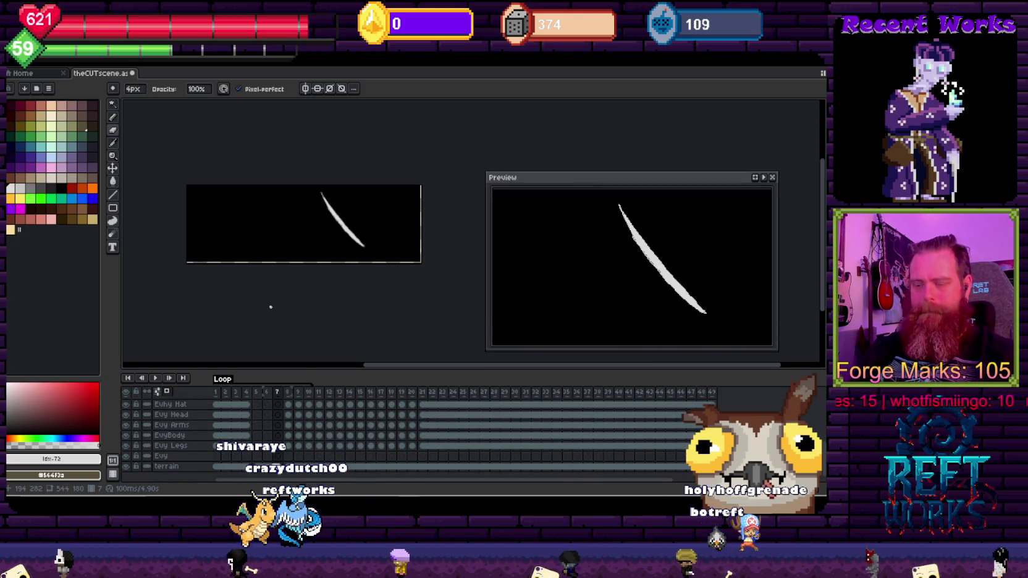
# Play, stop and replay the animation to review the slash
pyautogui.press('Return')
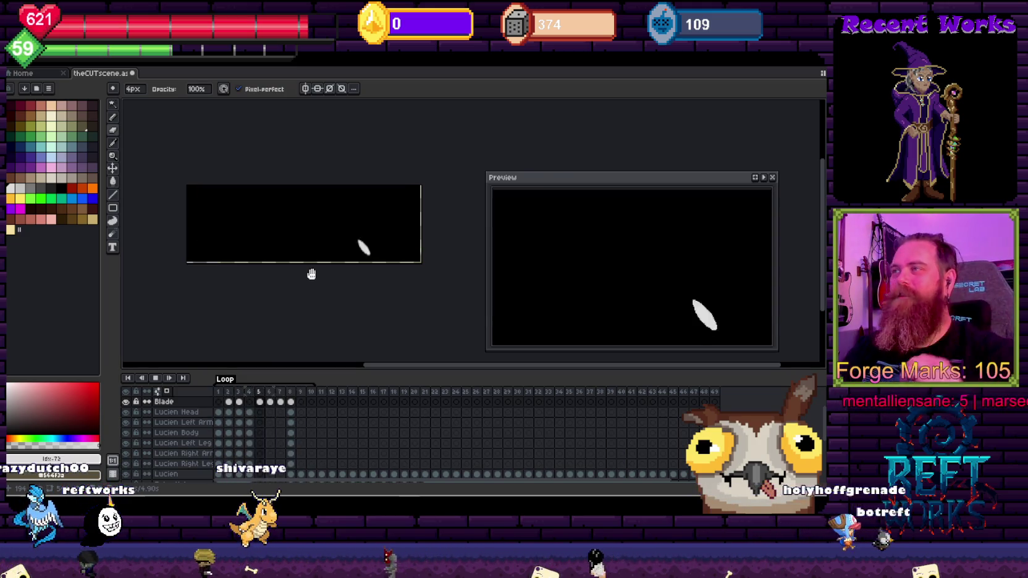
pyautogui.press('Return')
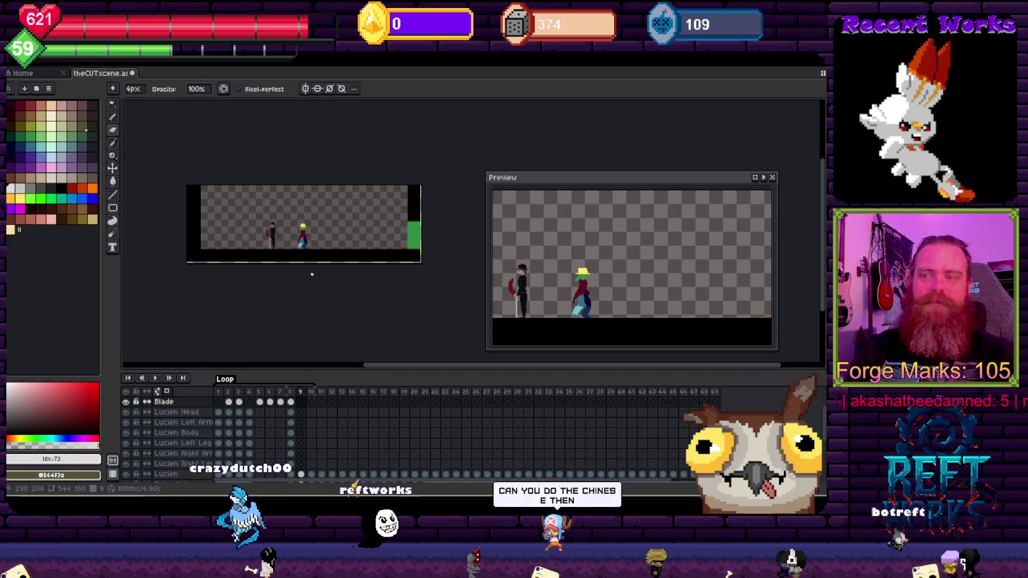
pyautogui.press('Return')
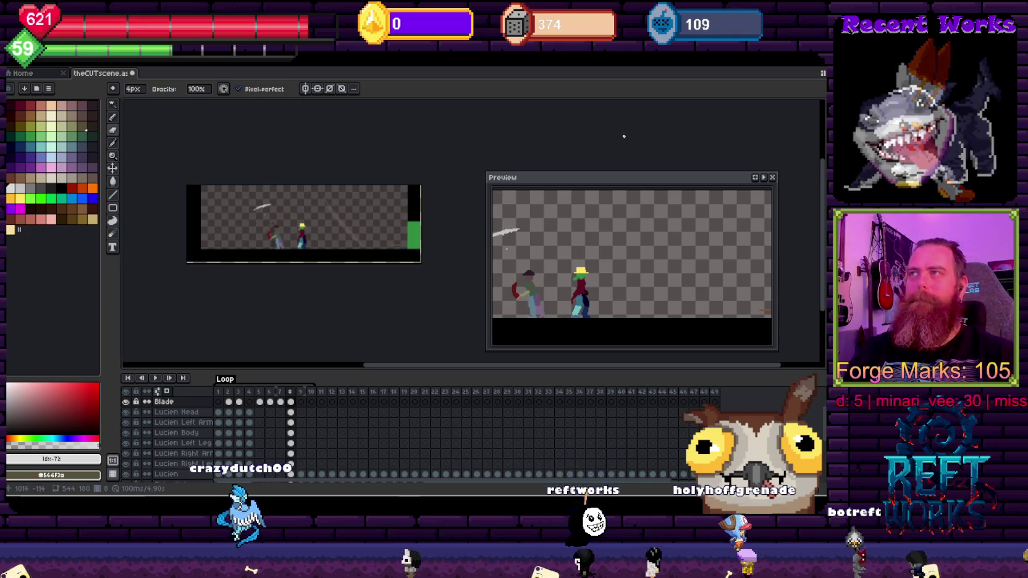
pyautogui.scroll(1, 534, 246)
pyautogui.scroll(-1, 534, 246)
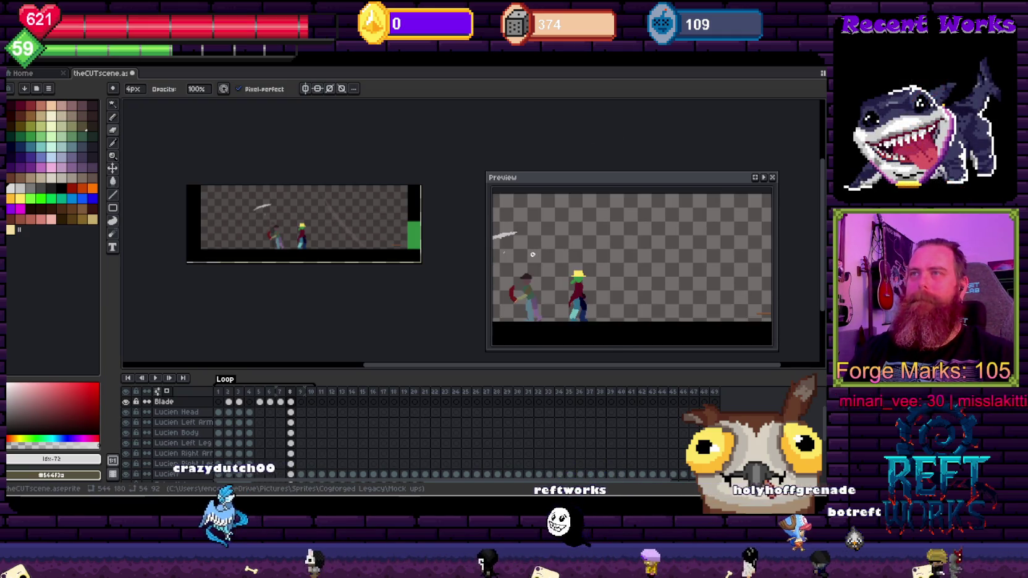
pyautogui.scroll(1, 524, 242)
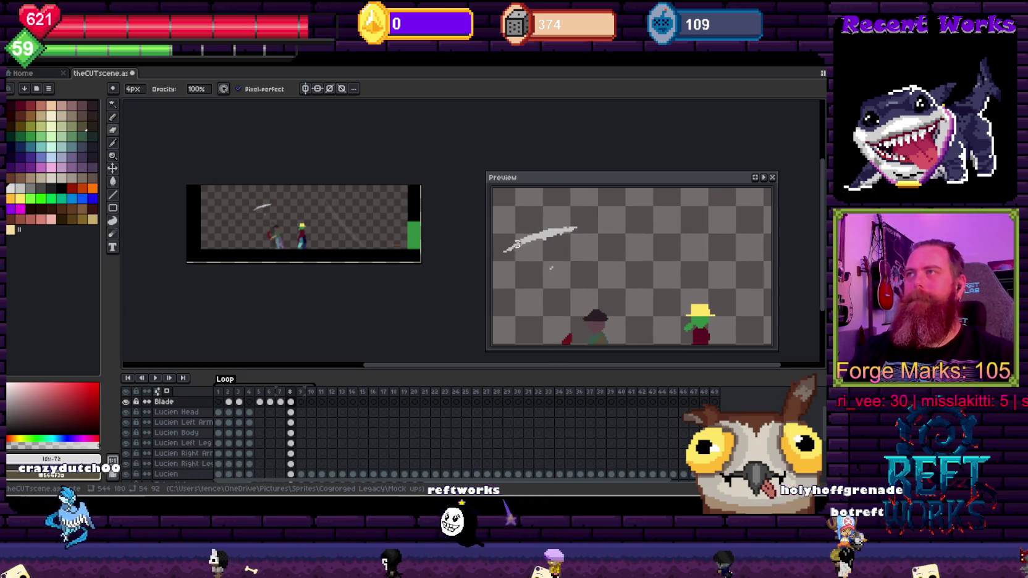
pyautogui.scroll(4, 259, 207)
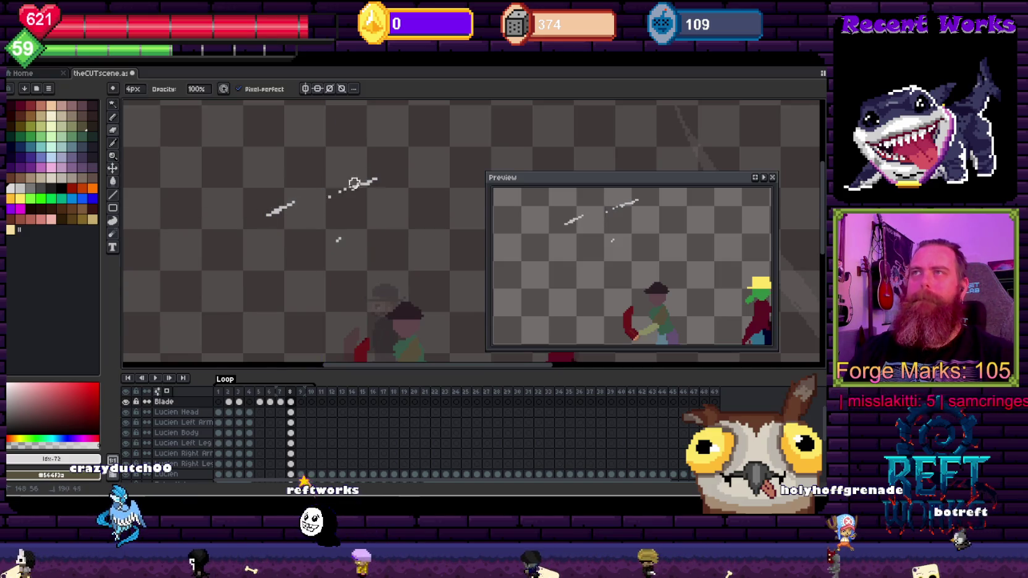
pyautogui.scroll(-2, 354, 233)
pyautogui.scroll(1, 355, 229)
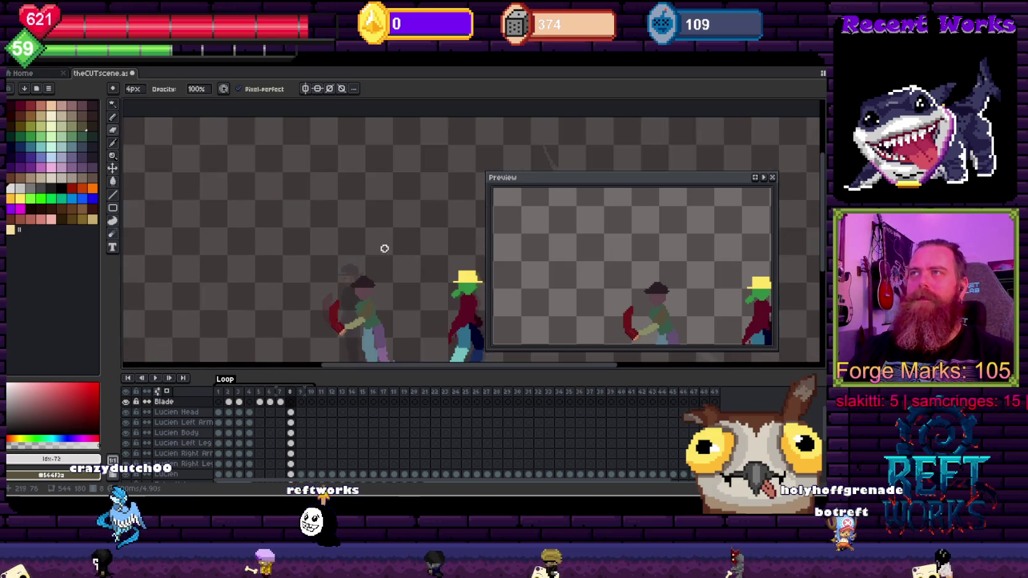
pyautogui.scroll(-1, 355, 228)
# Insert a new frame 8 duplicating the blade and pick the blade's light grey colour
pyautogui.press('Return')
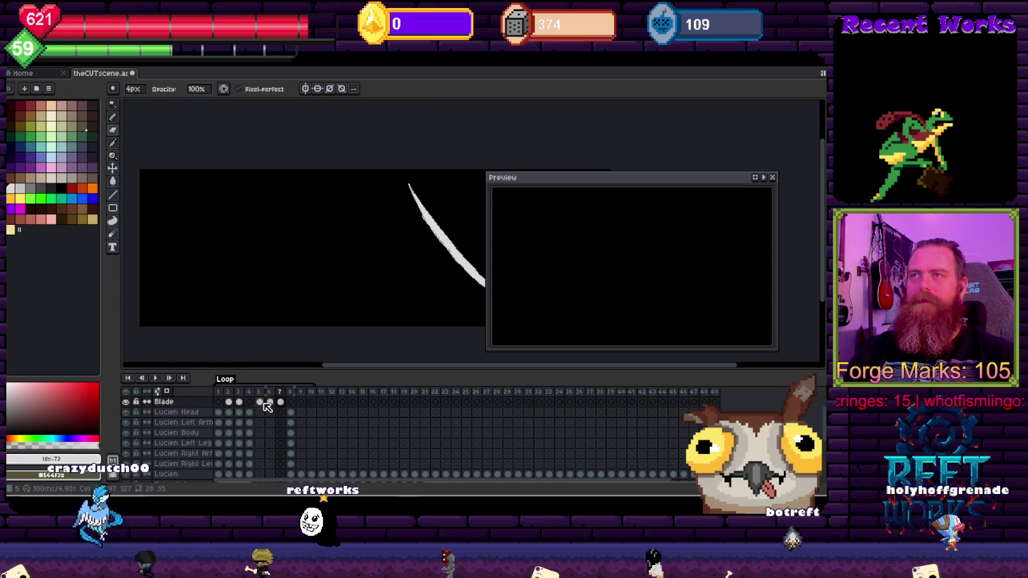
pyautogui.click(260, 403)
pyautogui.hscroll(1, 291, 334)
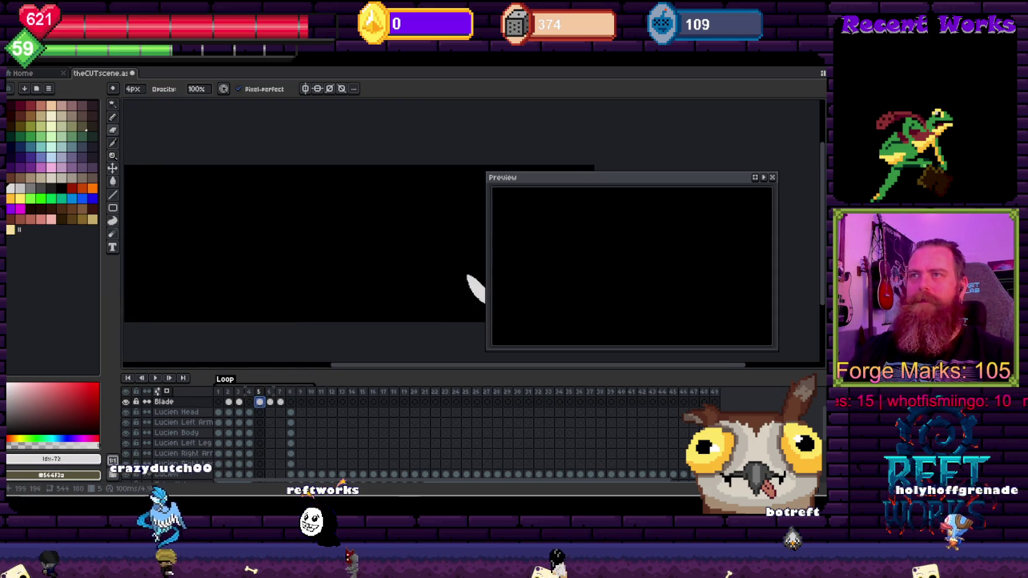
pyautogui.scroll(1, 285, 401)
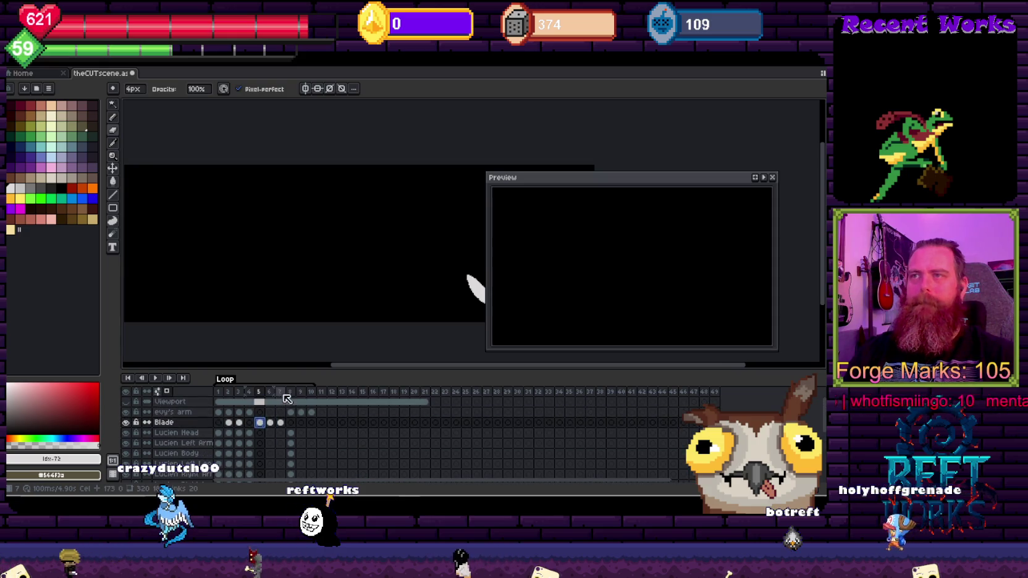
pyautogui.hotkey('alt', 'n')
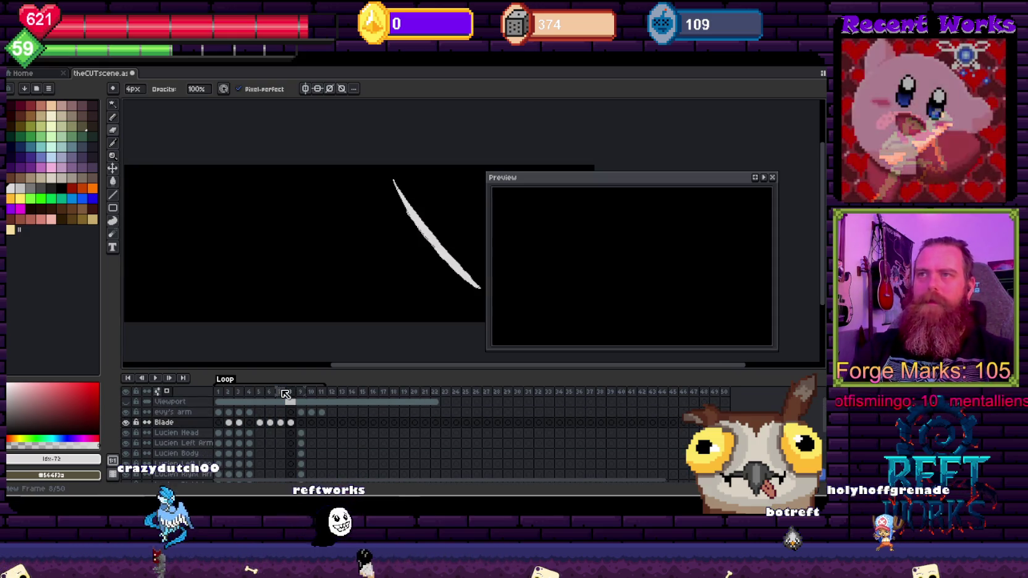
pyautogui.hscroll(3, 367, 285)
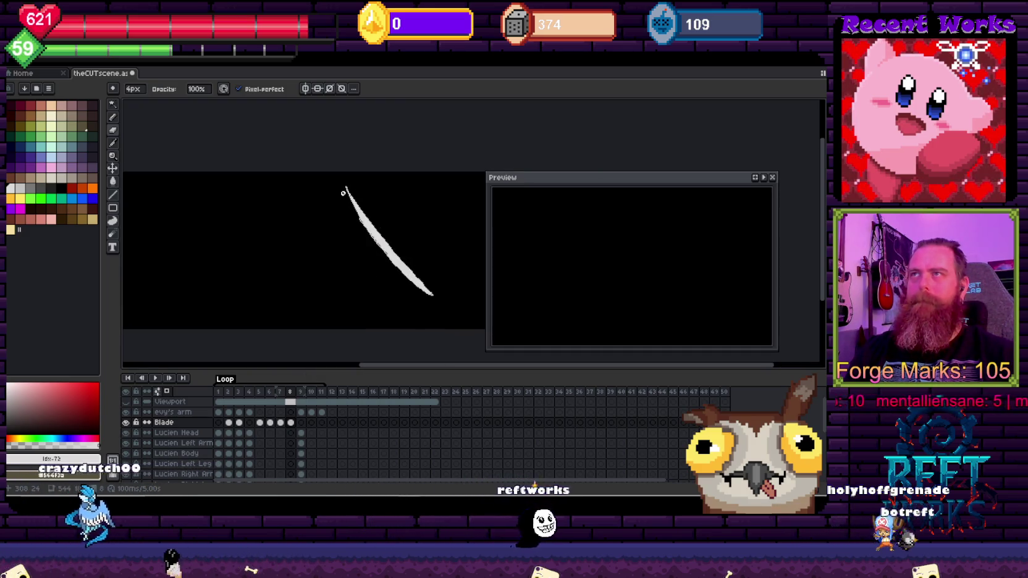
pyautogui.press('i')
pyautogui.click(349, 201)
pyautogui.press('b')
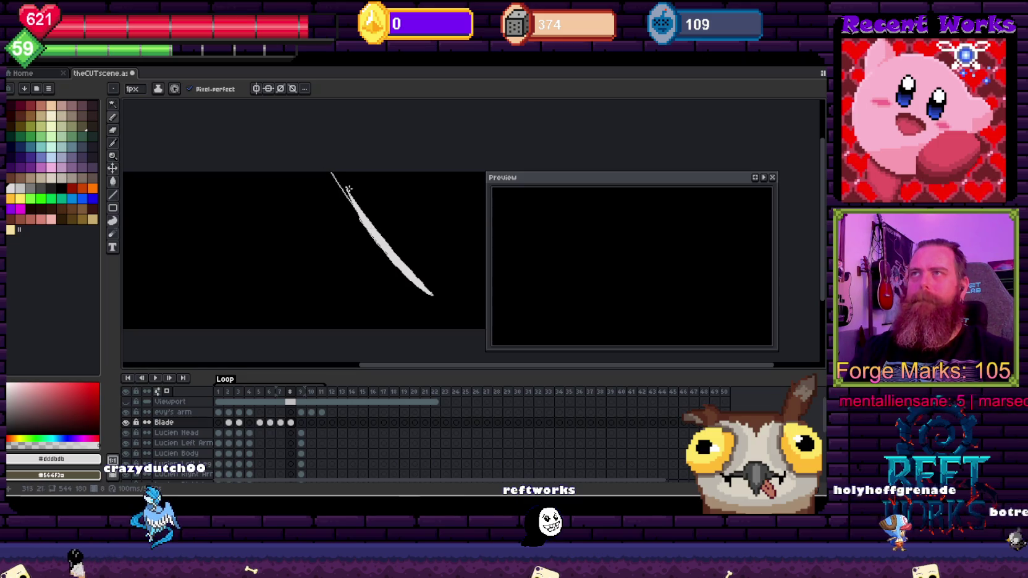
pyautogui.scroll(2, 356, 207)
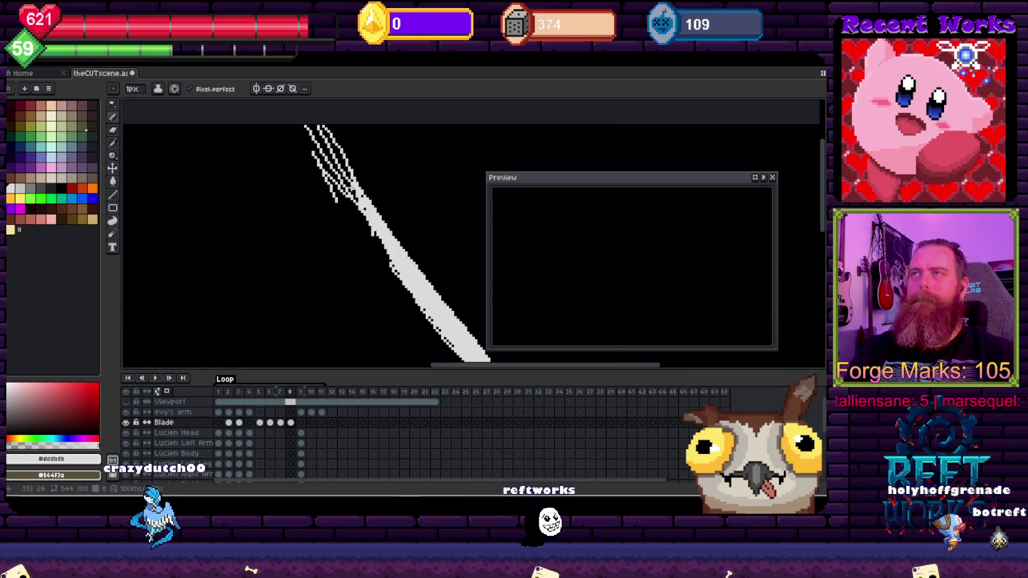
# Reshape the blade into a thinner, longer tip with an 8px brush, then add frame 9
pyautogui.hotkey('ctrl', 'z')
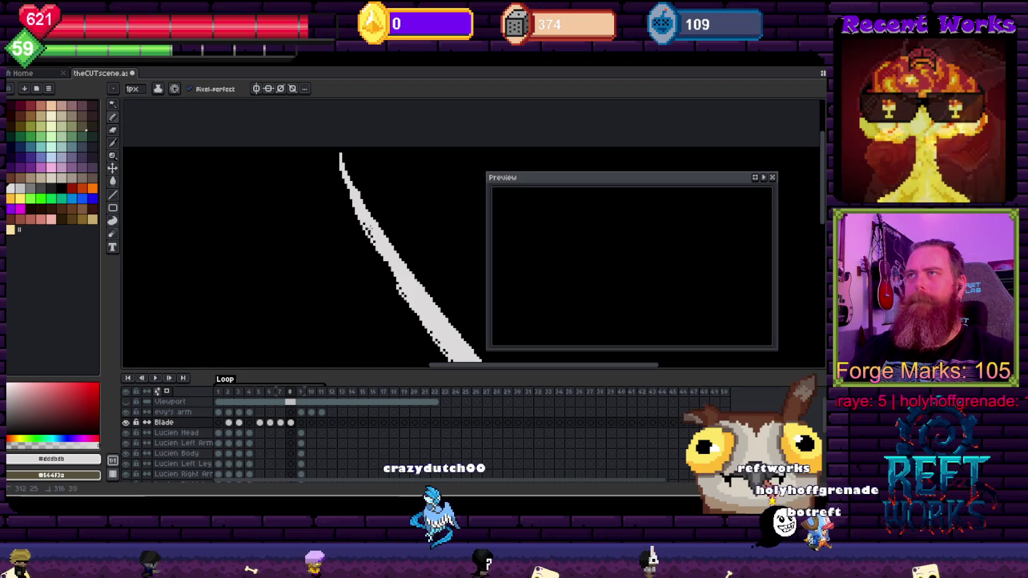
pyautogui.press('b')
pyautogui.scroll(-3, 383, 276)
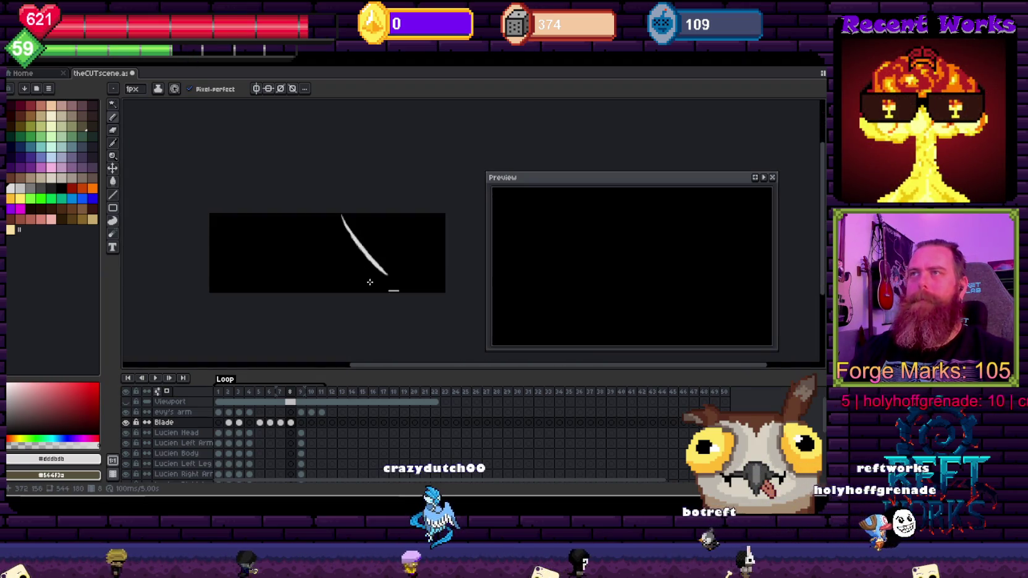
pyautogui.scroll(5, 383, 276)
pyautogui.moveTo(269, 212); pyautogui.dragTo(392, 277)
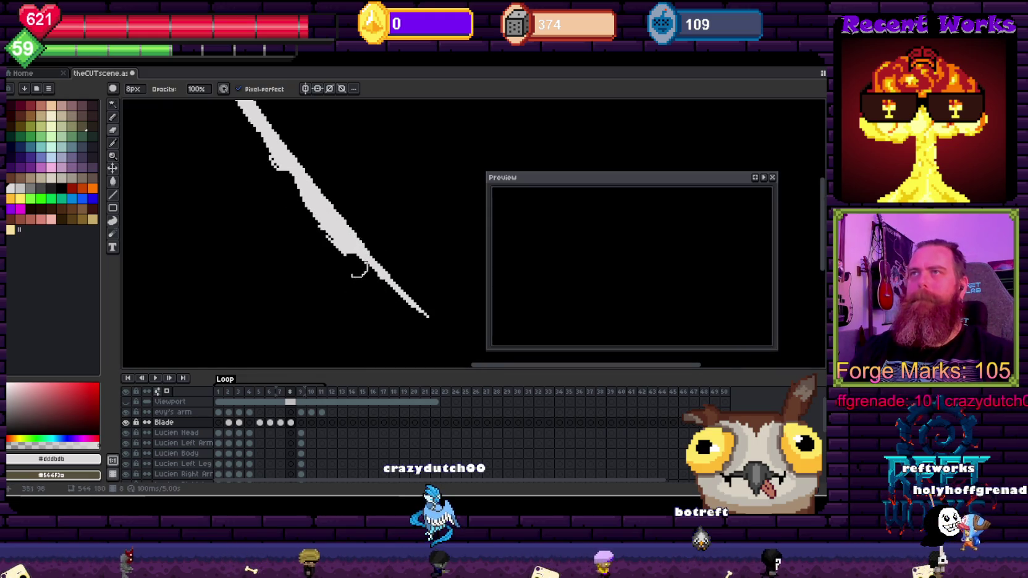
pyautogui.scroll(-5, 360, 272)
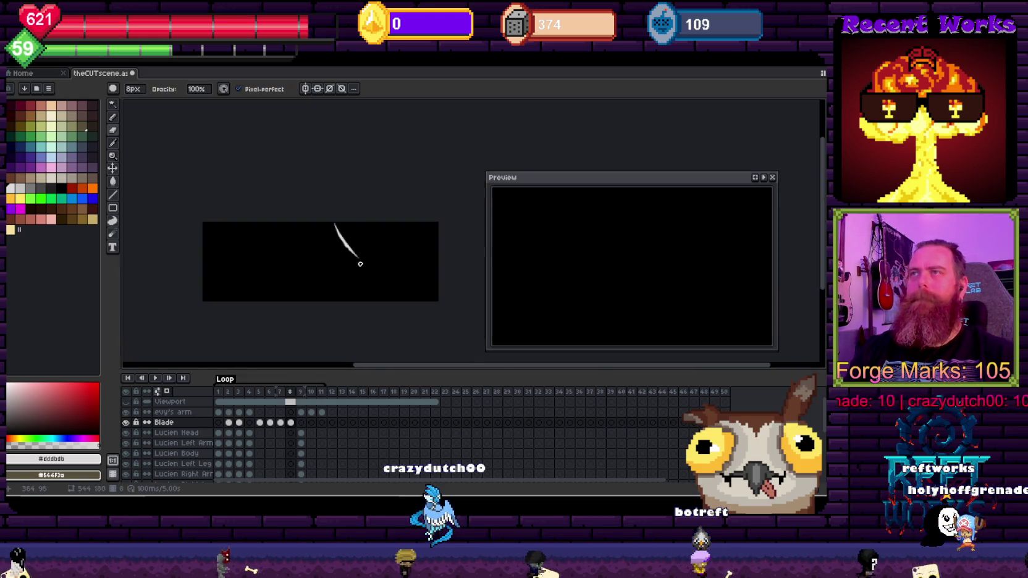
pyautogui.press('Right')
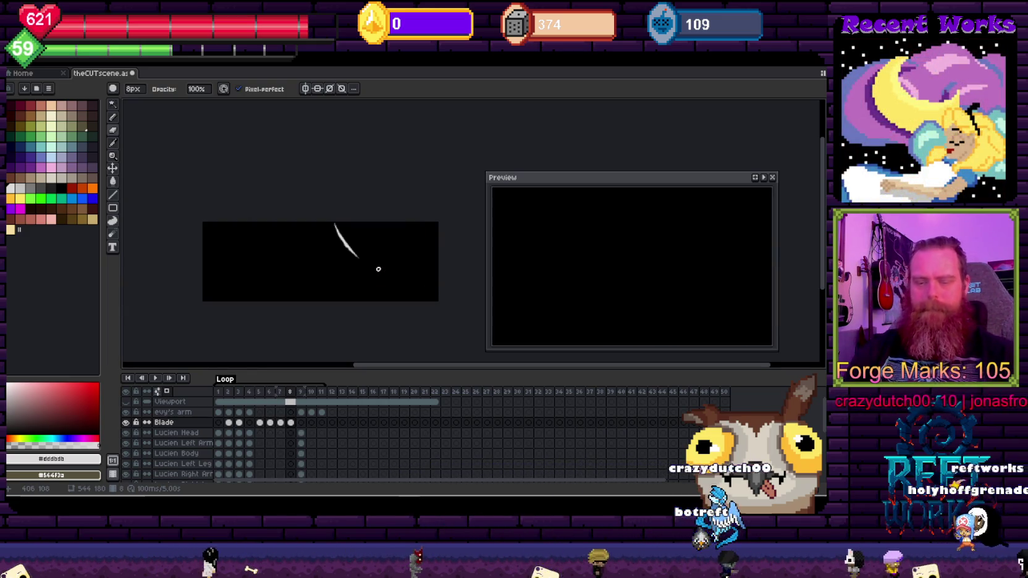
pyautogui.hotkey('alt', 'n')
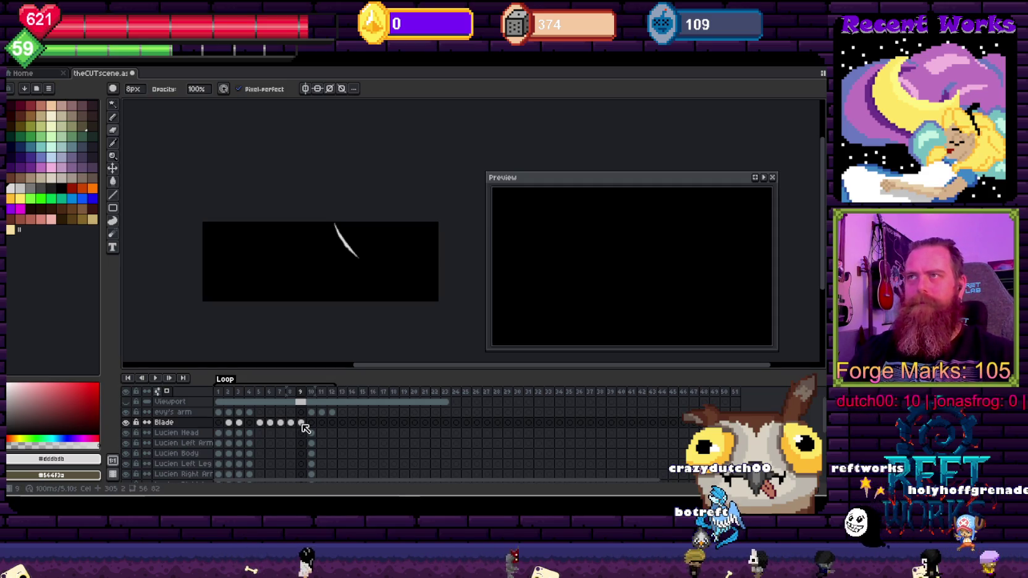
# Paint a thicker white crescent blade on frame 9, redraw it once, and play the animation
pyautogui.scroll(1, 364, 241)
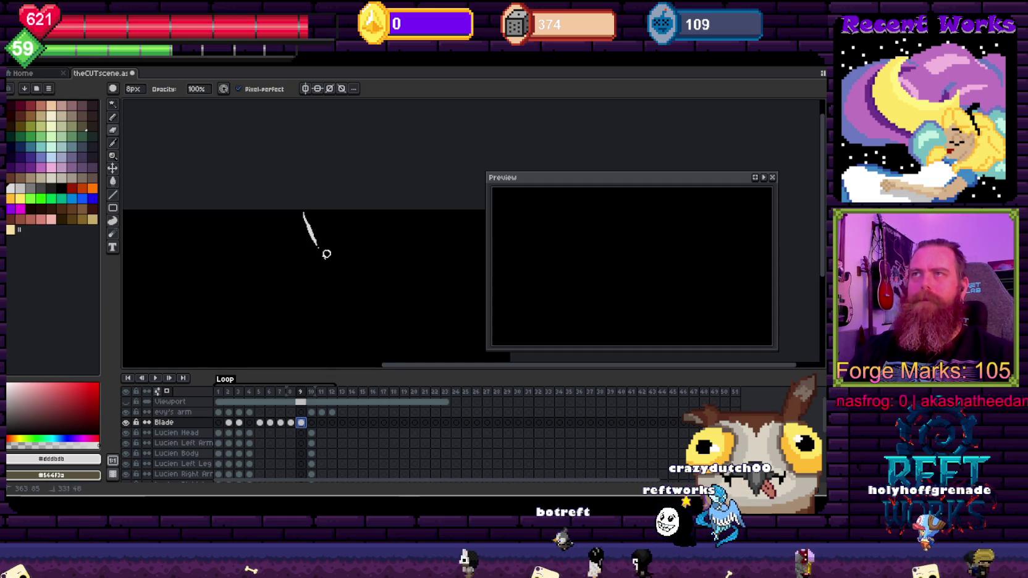
pyautogui.moveTo(350, 281); pyautogui.dragTo(305, 229)
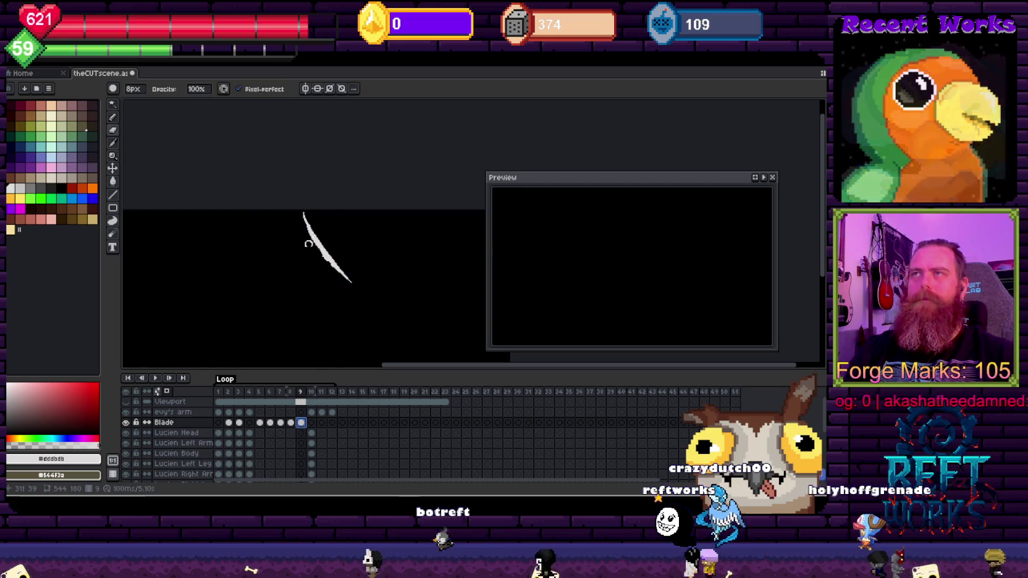
pyautogui.hotkey('ctrl', 'z')
pyautogui.moveTo(336, 264); pyautogui.dragTo(305, 226)
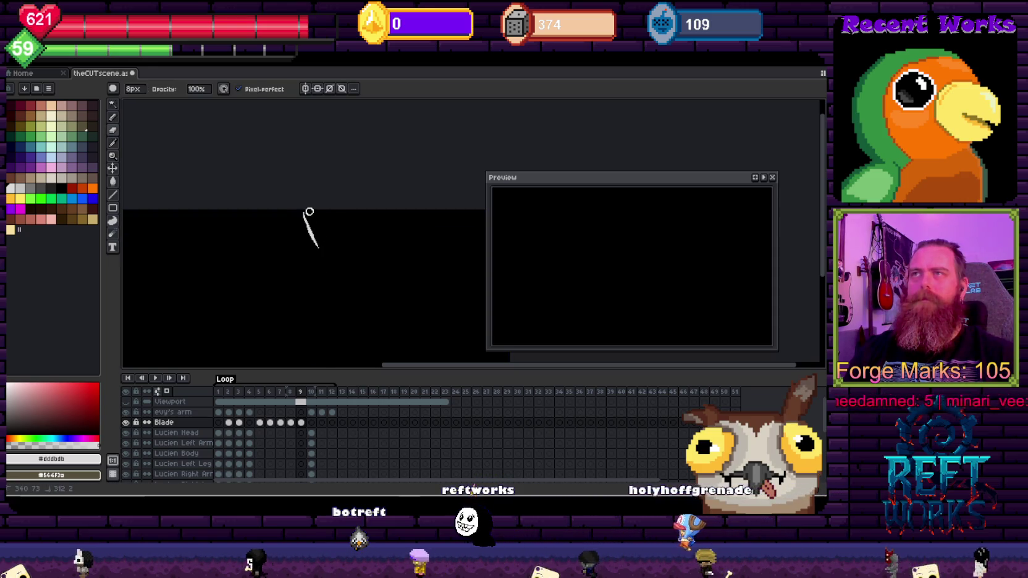
pyautogui.press('Return')
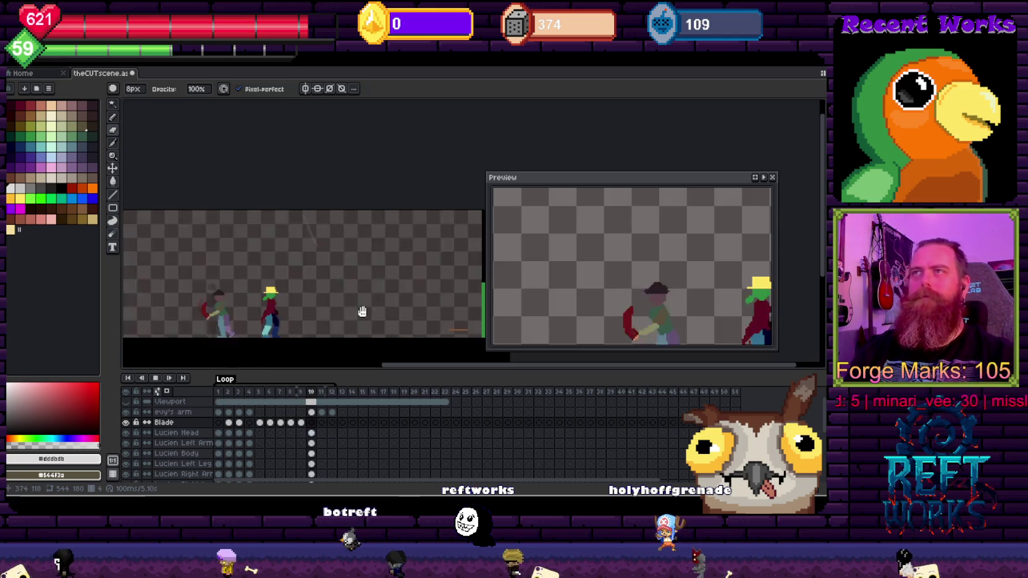
pyautogui.press('Return')
pyautogui.press('Right')
pyautogui.press('Right')
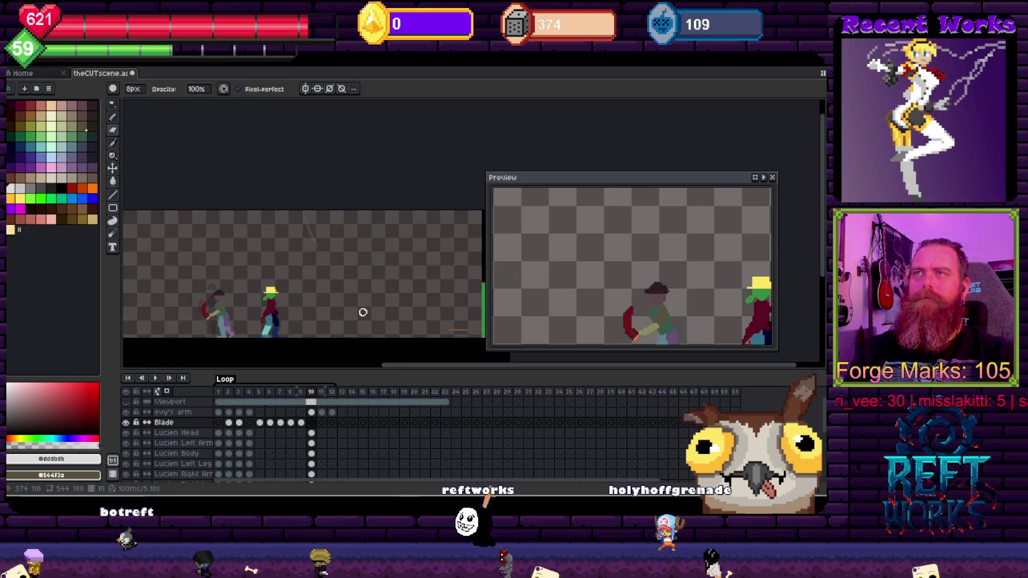
pyautogui.press('Left')
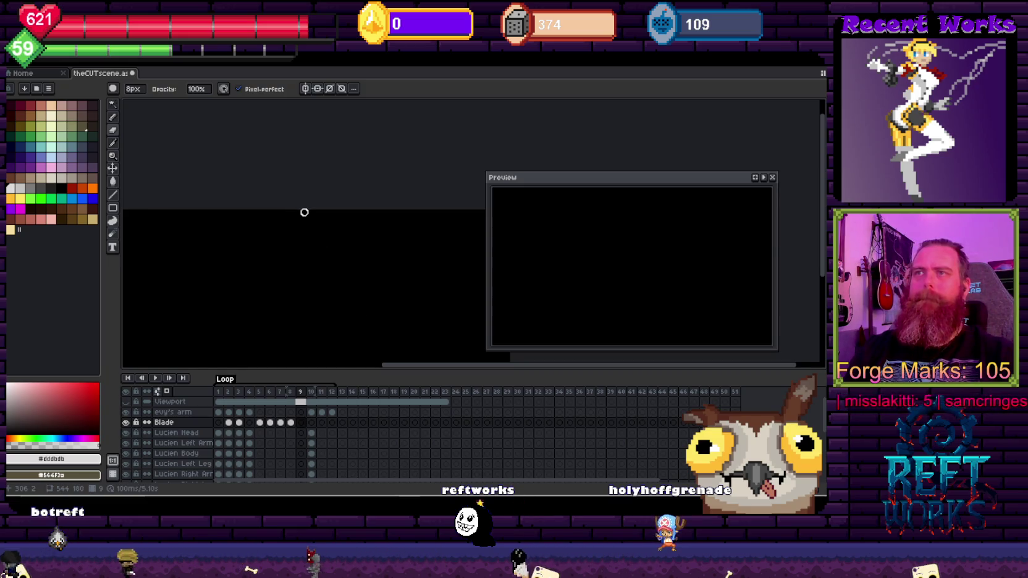
pyautogui.press('Return')
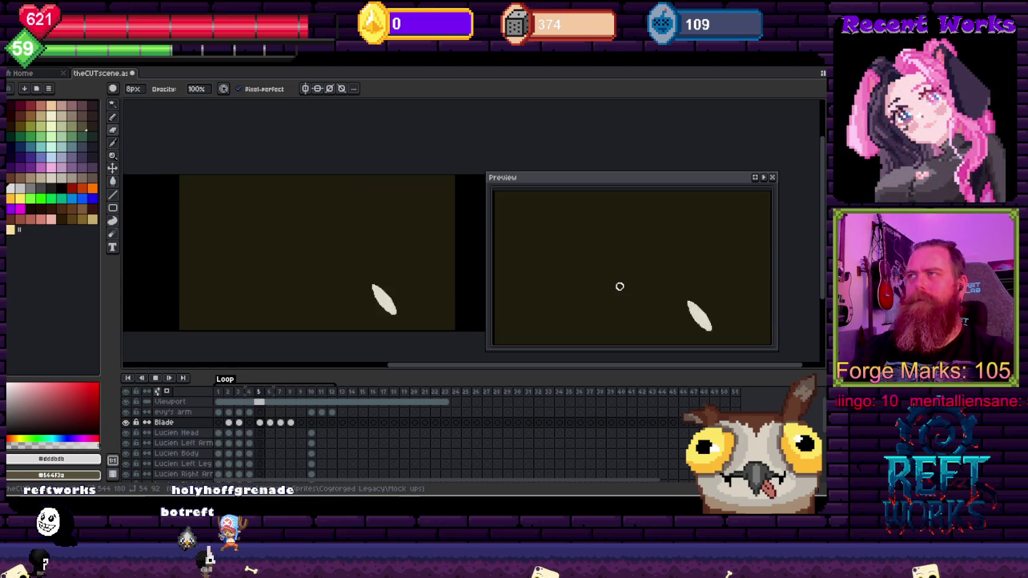
pyautogui.press('Return')
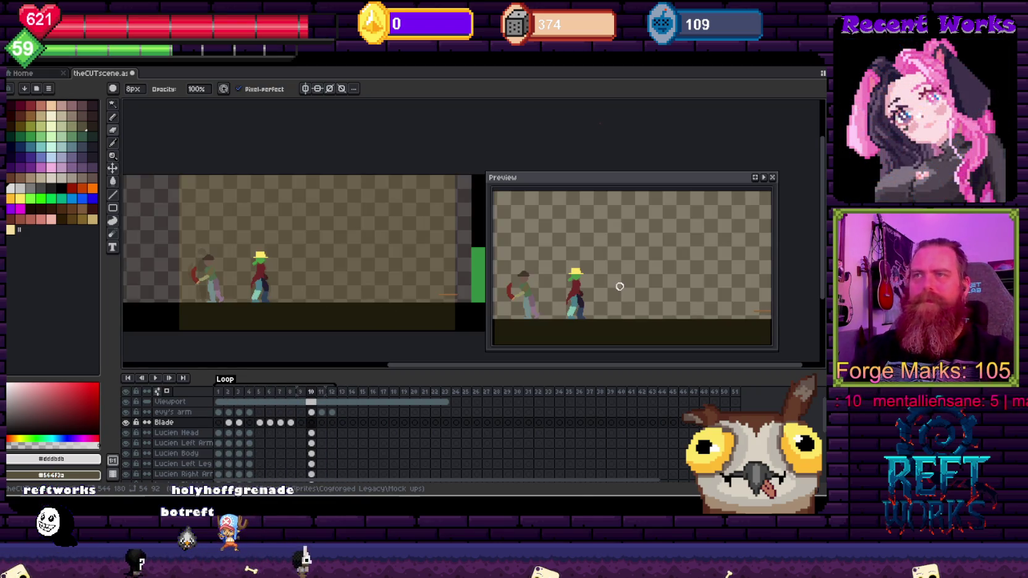
# Select Blade cels 5–8 and nudge the cream slash slightly left
pyautogui.moveTo(259, 422); pyautogui.dragTo(291, 423)
pyautogui.press('Return')
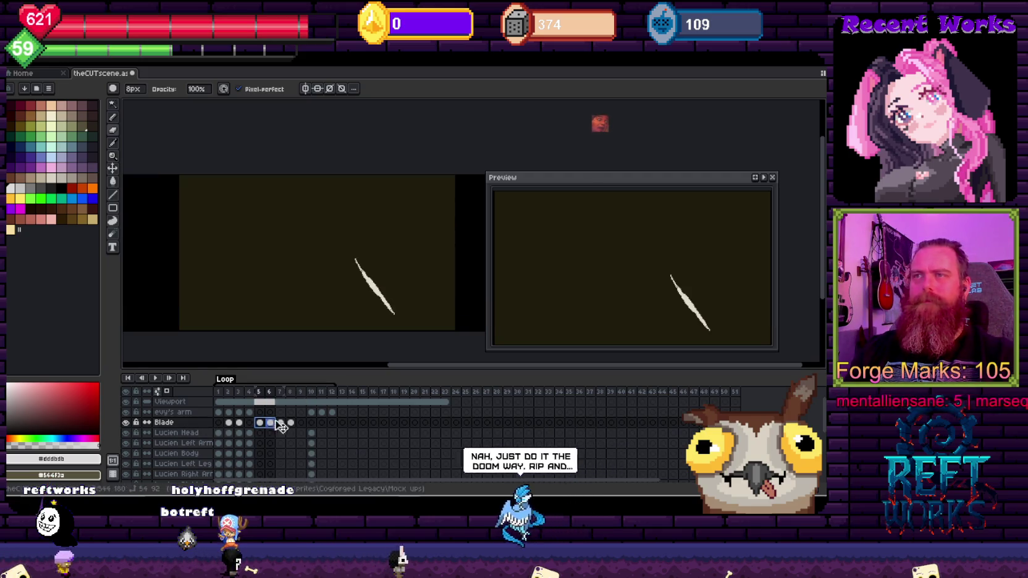
pyautogui.press('v')
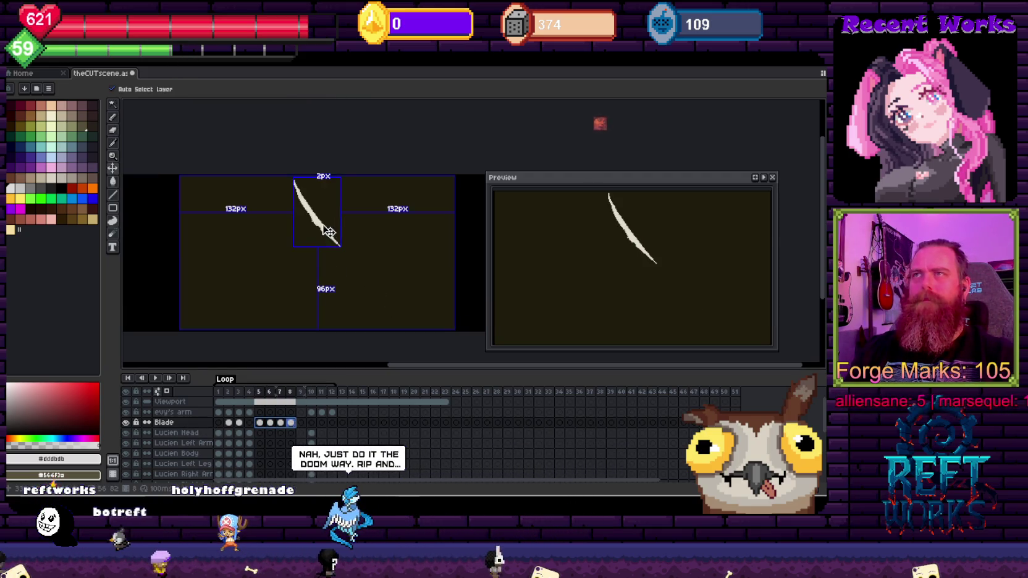
pyautogui.click(321, 226)
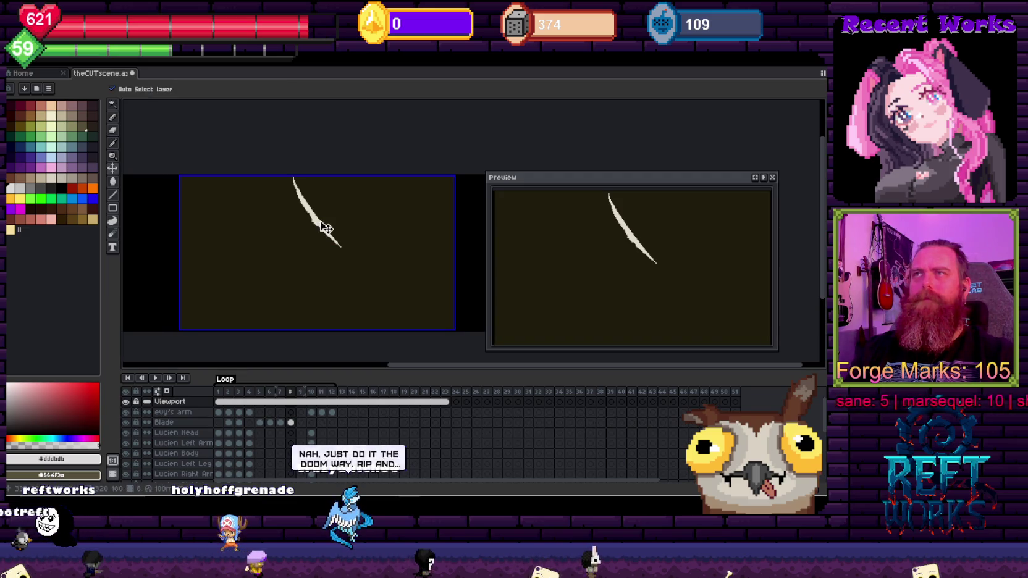
pyautogui.click(260, 423)
pyautogui.moveTo(259, 422); pyautogui.dragTo(290, 422)
pyautogui.press('v')
pyautogui.click(316, 224)
# Hide the Viewport layer's brown backdrop so frames 5–8 show plain black
pyautogui.click(137, 402)
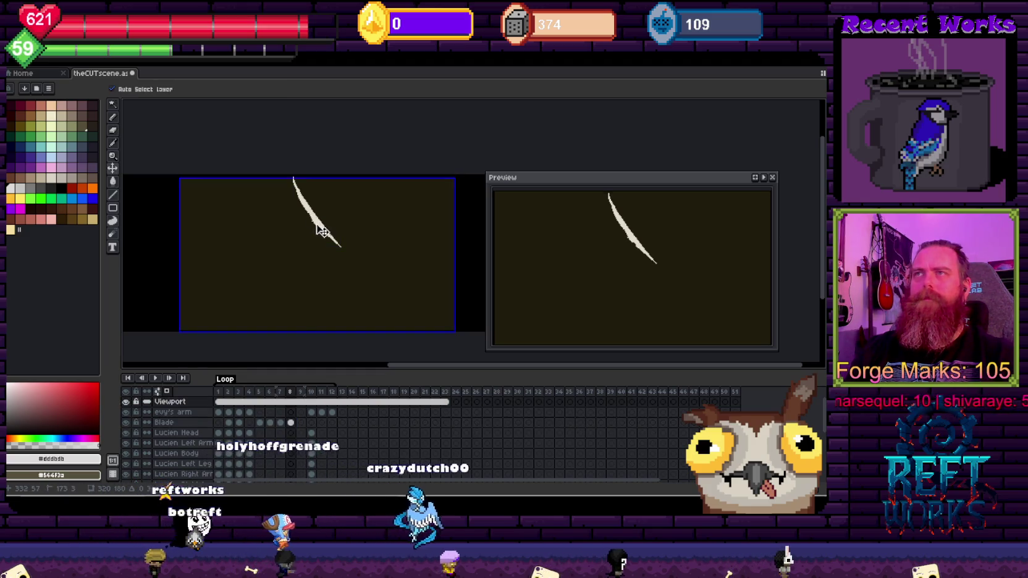
pyautogui.click(126, 402)
pyautogui.moveTo(259, 422); pyautogui.dragTo(293, 424)
pyautogui.click(320, 225)
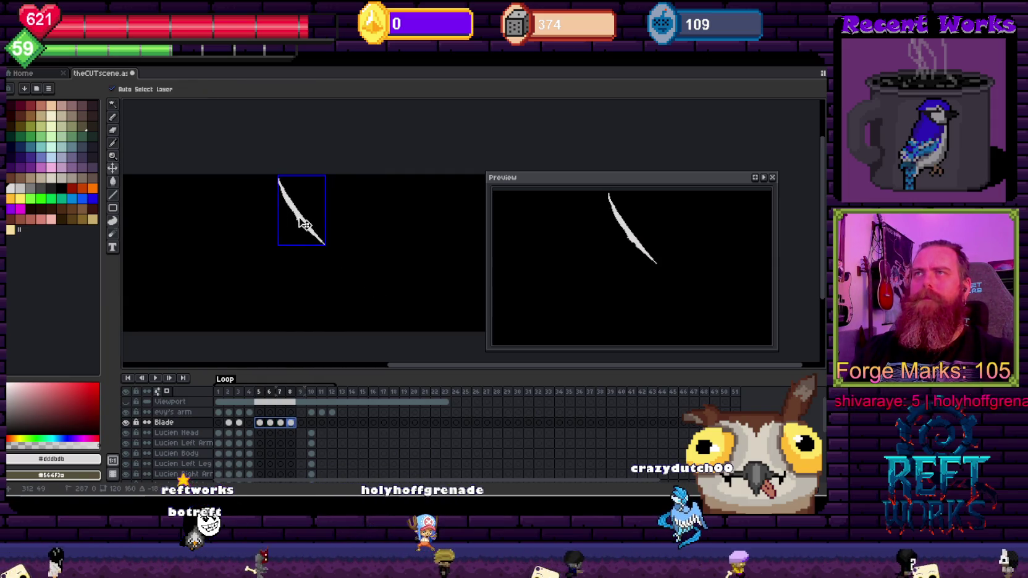
pyautogui.press('b')
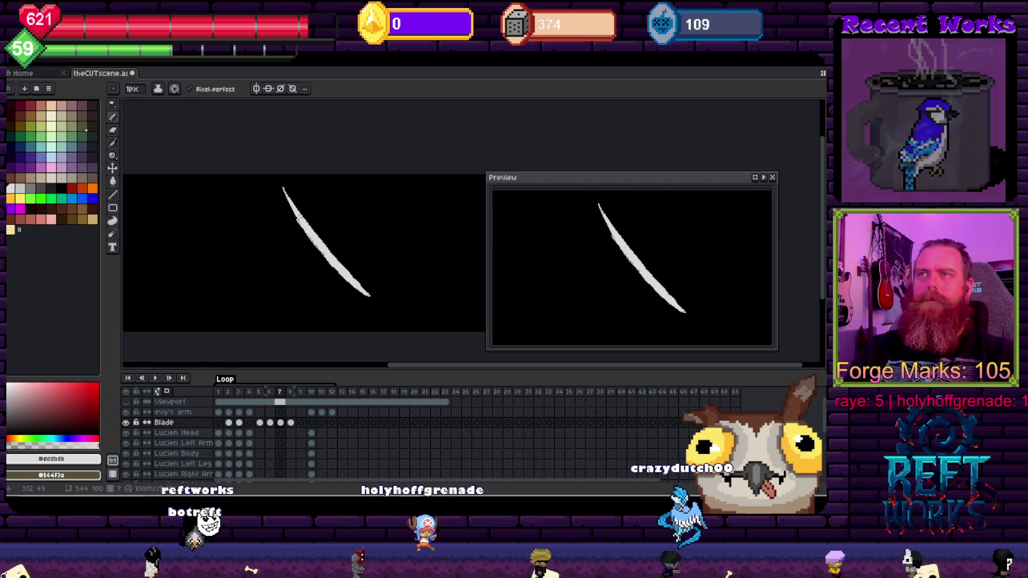
pyautogui.press('Return')
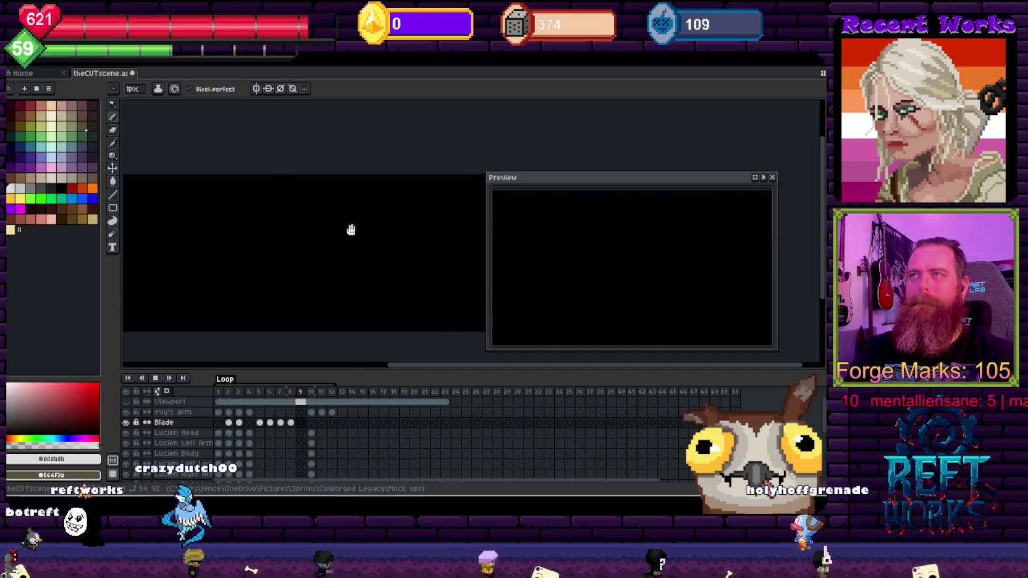
pyautogui.press('Return')
# On frame 4, nudge Evy's arm up and to the left against the figure
pyautogui.press('Left')
pyautogui.press('Left')
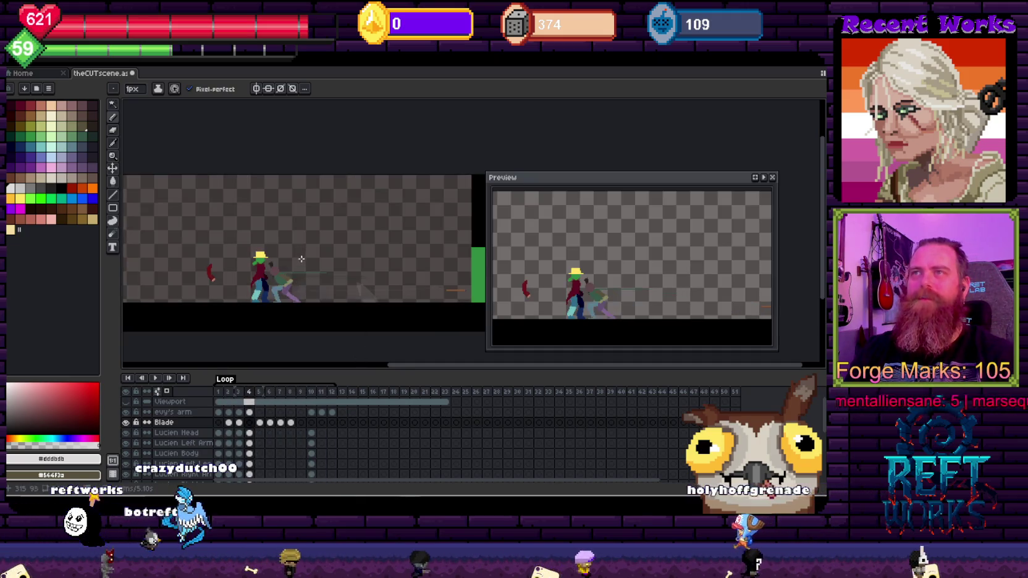
pyautogui.press('Right')
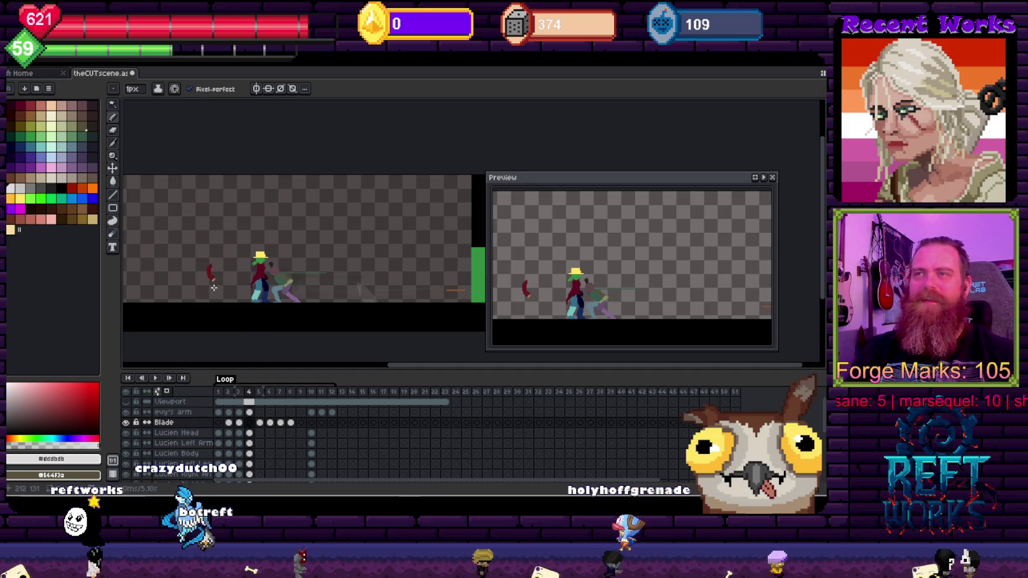
pyautogui.scroll(2, 213, 287)
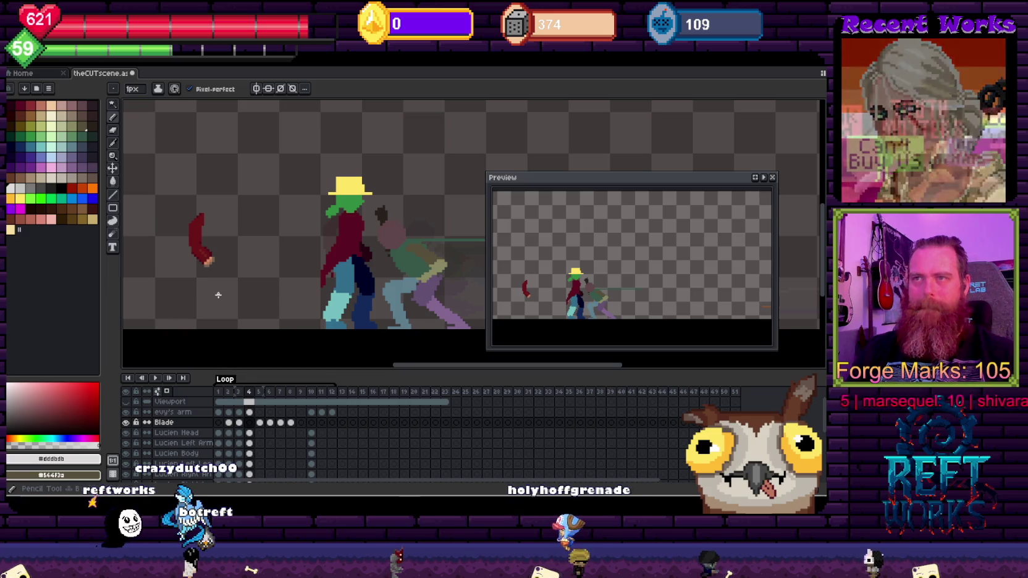
pyautogui.press('v')
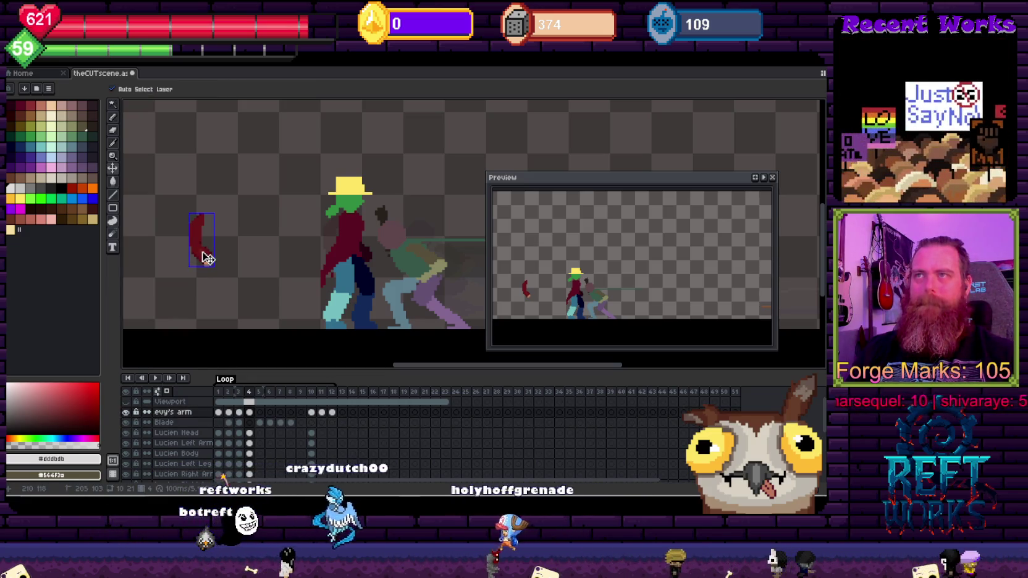
pyautogui.click(349, 264)
pyautogui.moveTo(349, 264); pyautogui.dragTo(344, 260)
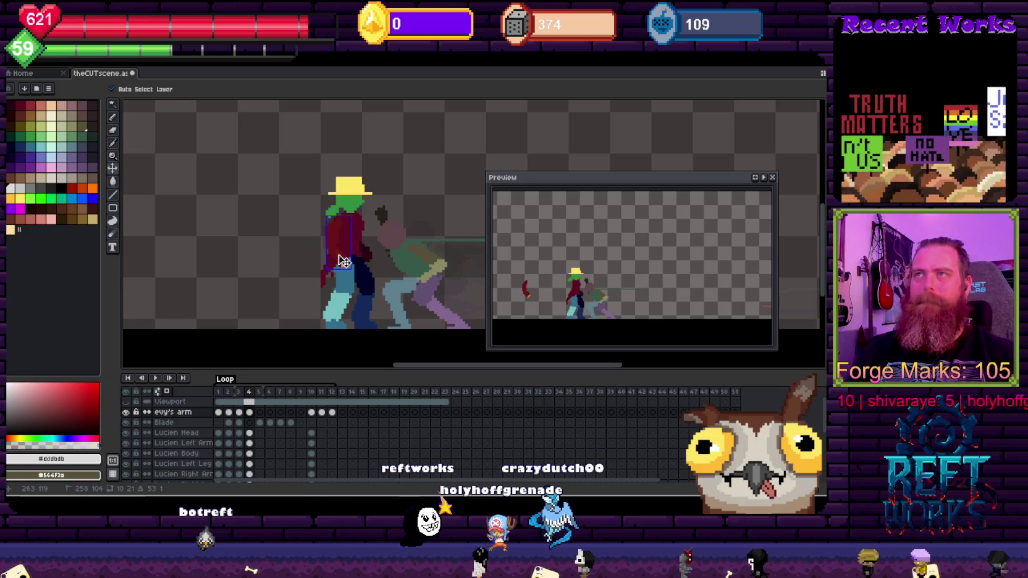
pyautogui.press('b')
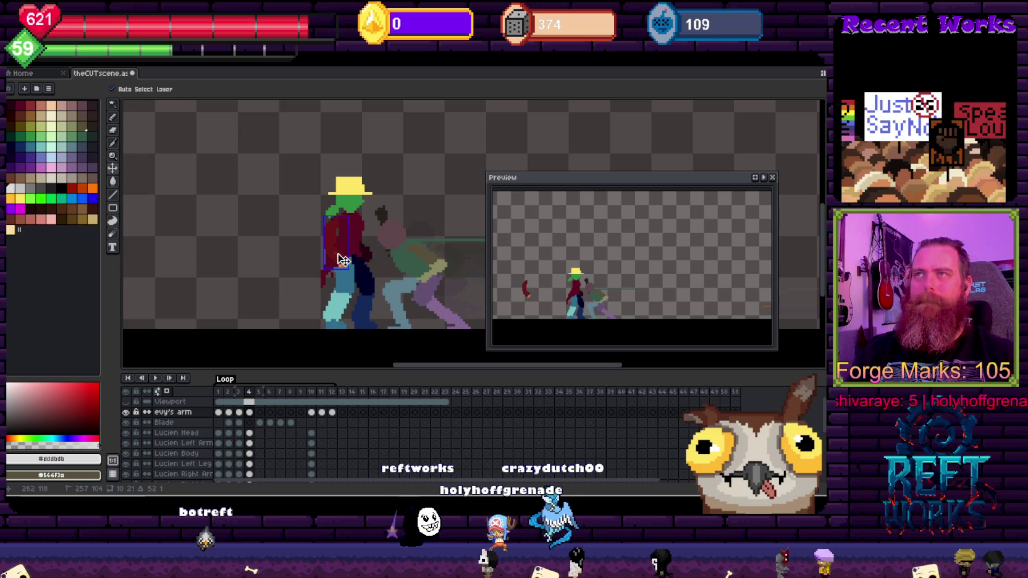
# Step to frame 7 and play the animation
pyautogui.press('Right')
pyautogui.press('Right')
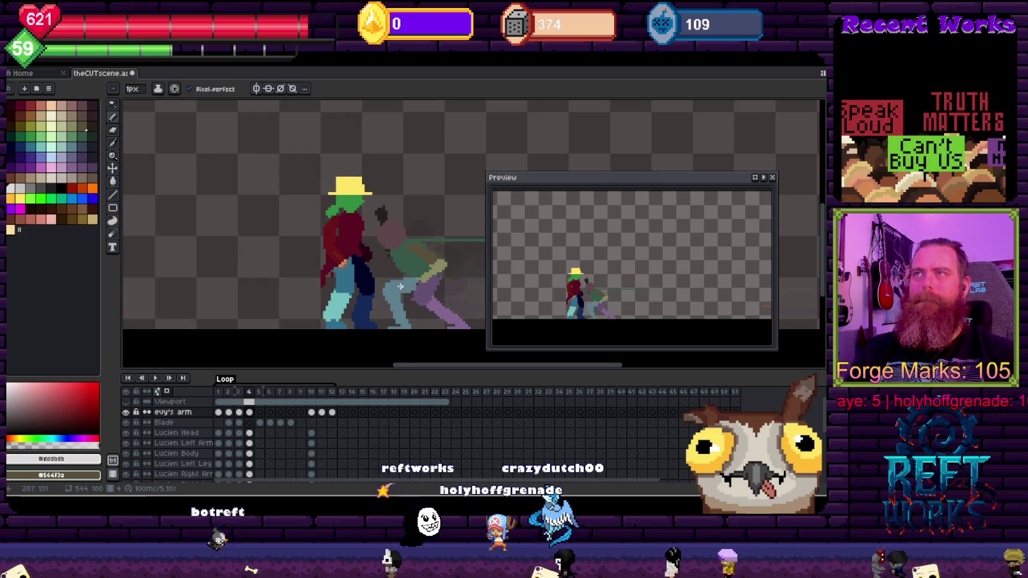
pyautogui.press('Right')
pyautogui.press('Return')
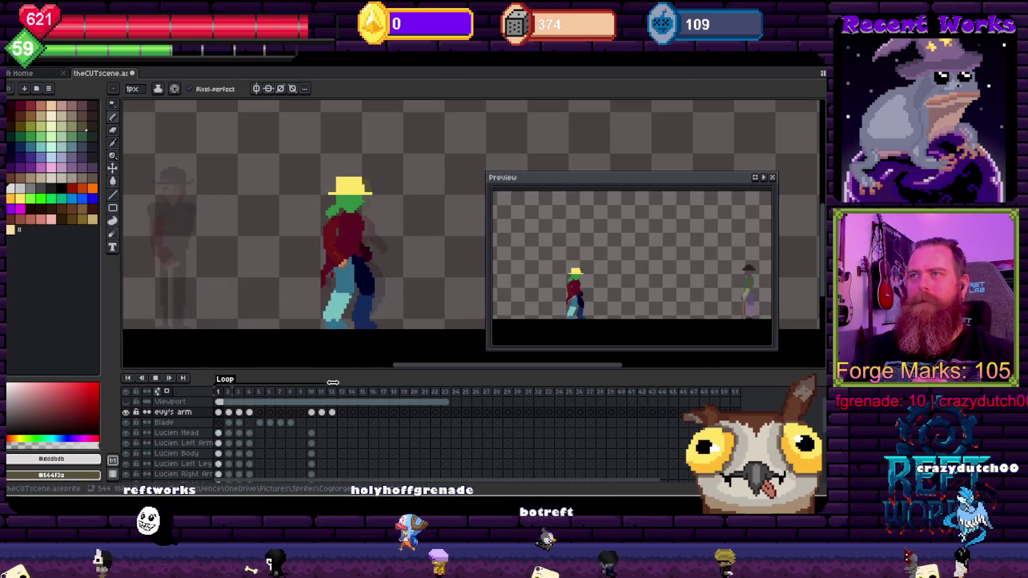
# Stop playback and return to frame 4, zoomed in on the figures
pyautogui.press('Return')
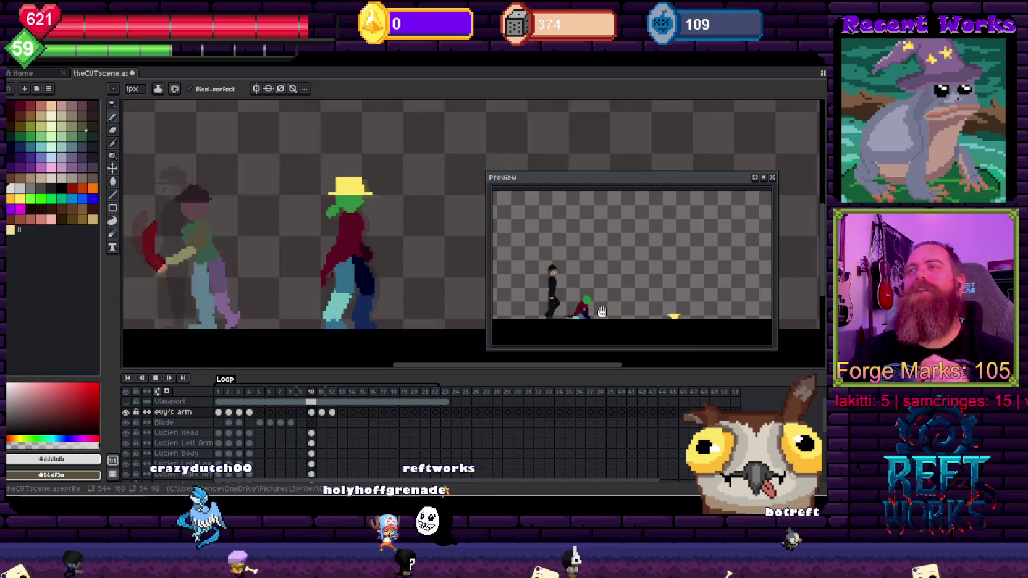
pyautogui.press('Return')
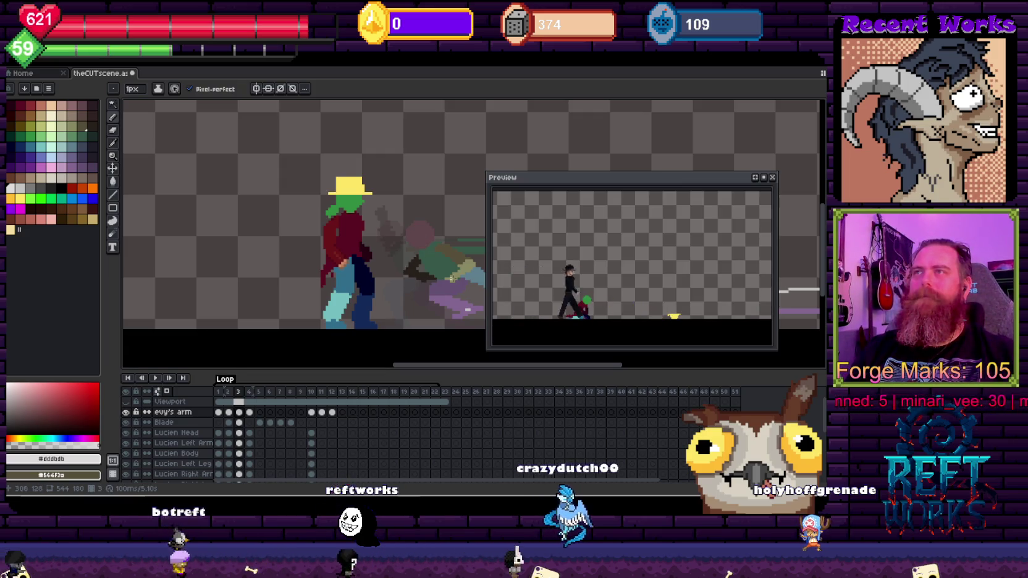
pyautogui.press('Right')
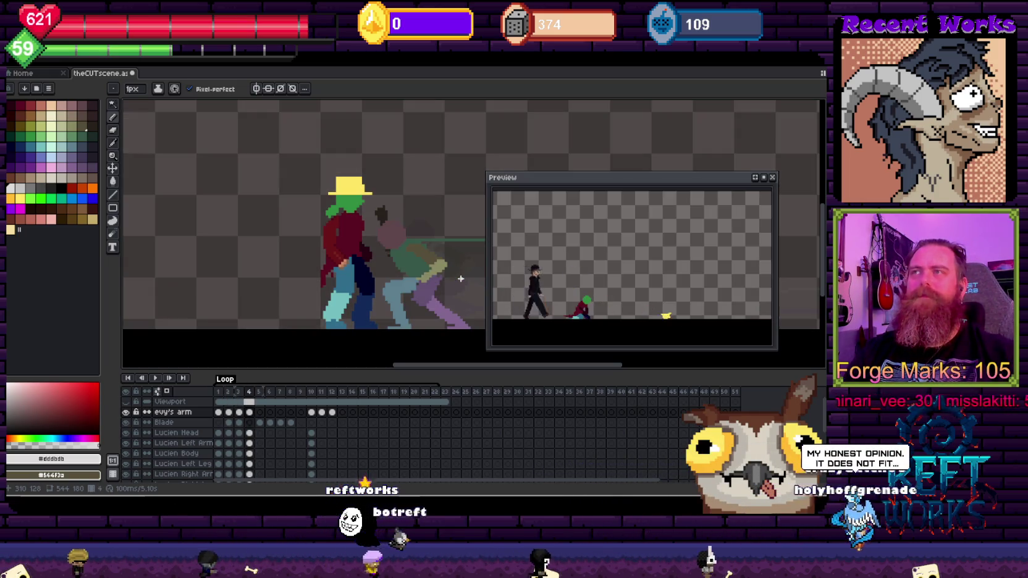
pyautogui.press('Left')
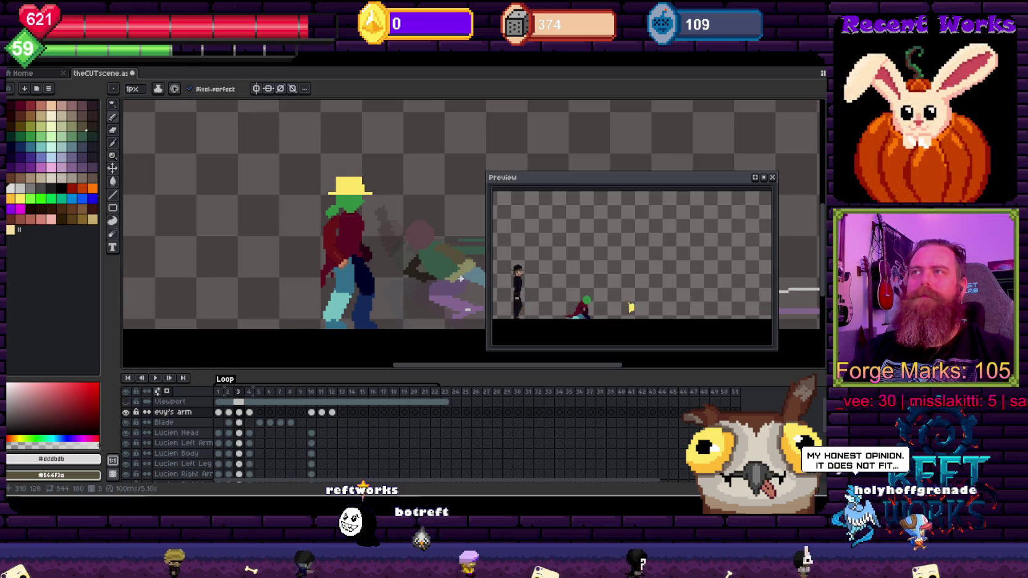
pyautogui.press('Right')
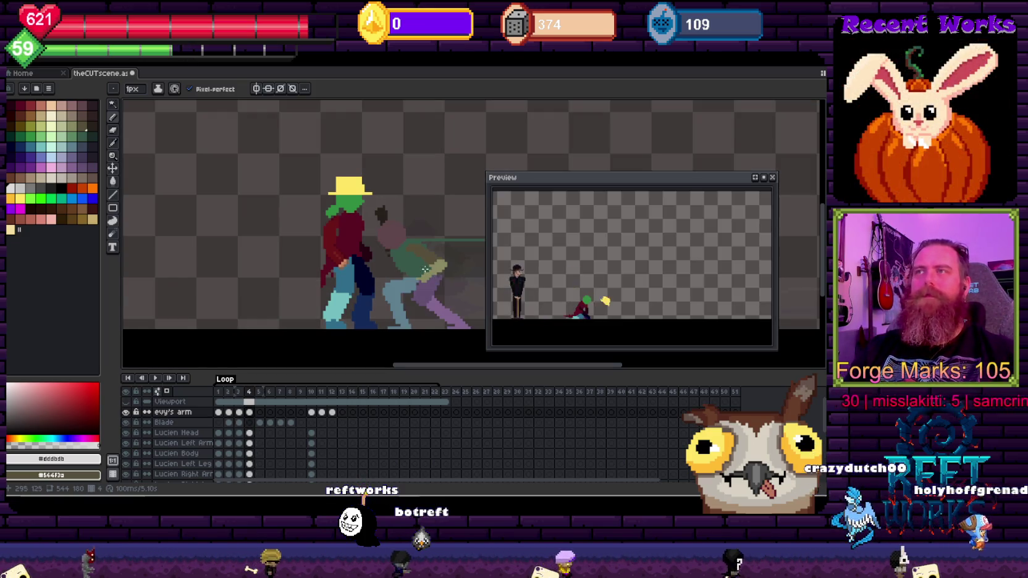
pyautogui.scroll(1, 426, 265)
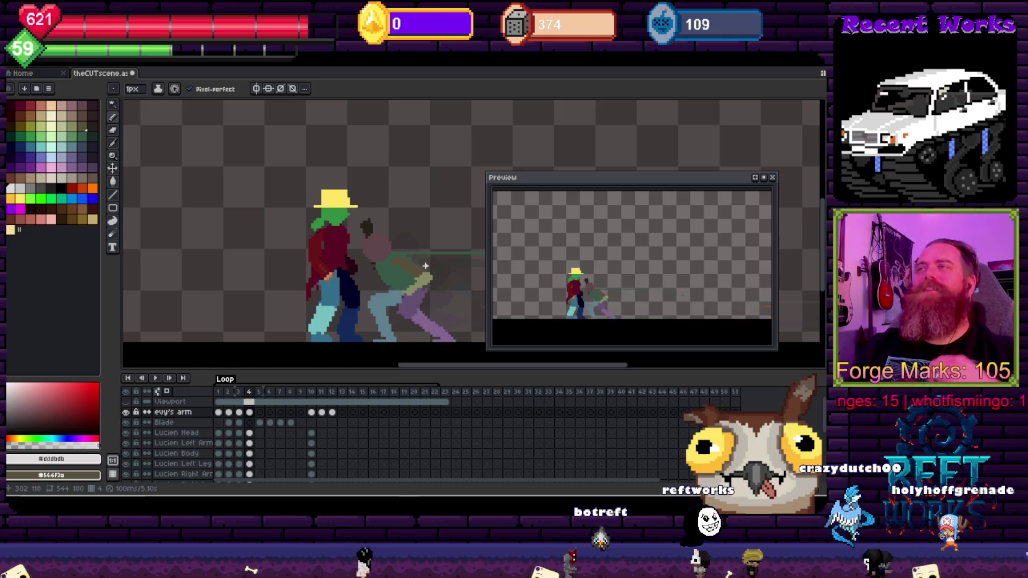
# Delete the Blade cel on frame 5, remove frames until 46 remain, and play to check
pyautogui.click(260, 423)
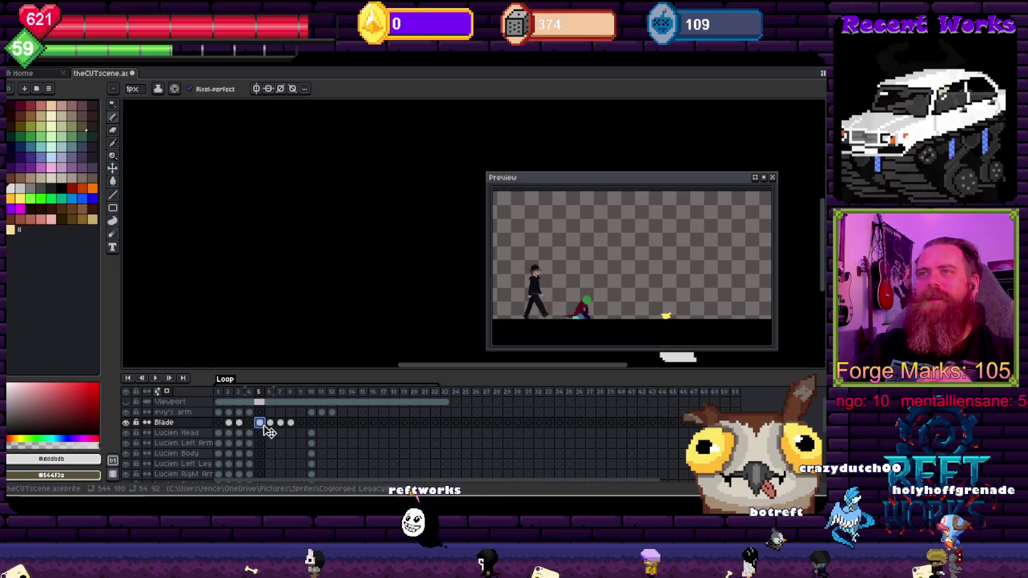
pyautogui.press('Delete')
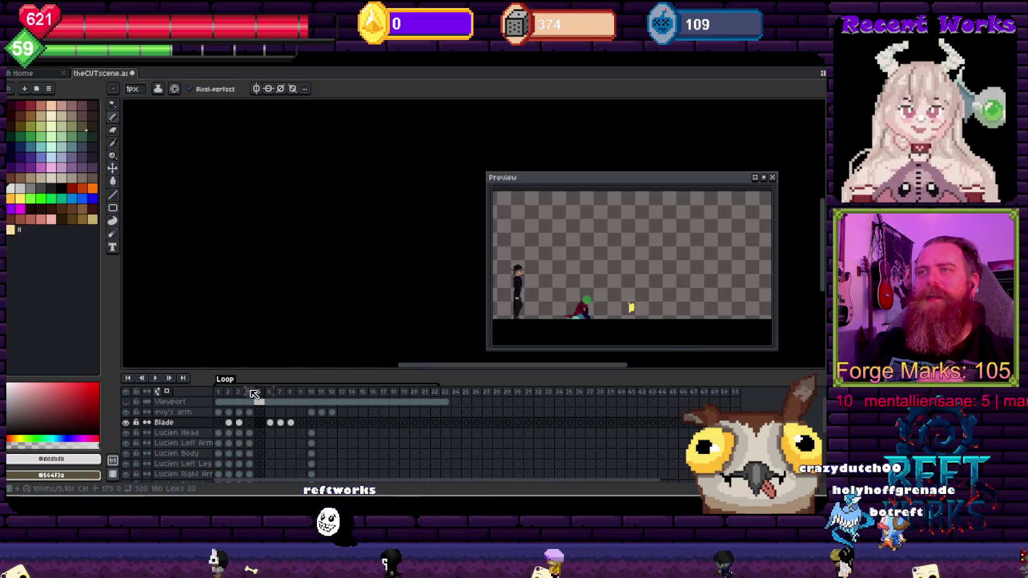
pyautogui.click(262, 392)
pyautogui.hotkey('alt', 'c')
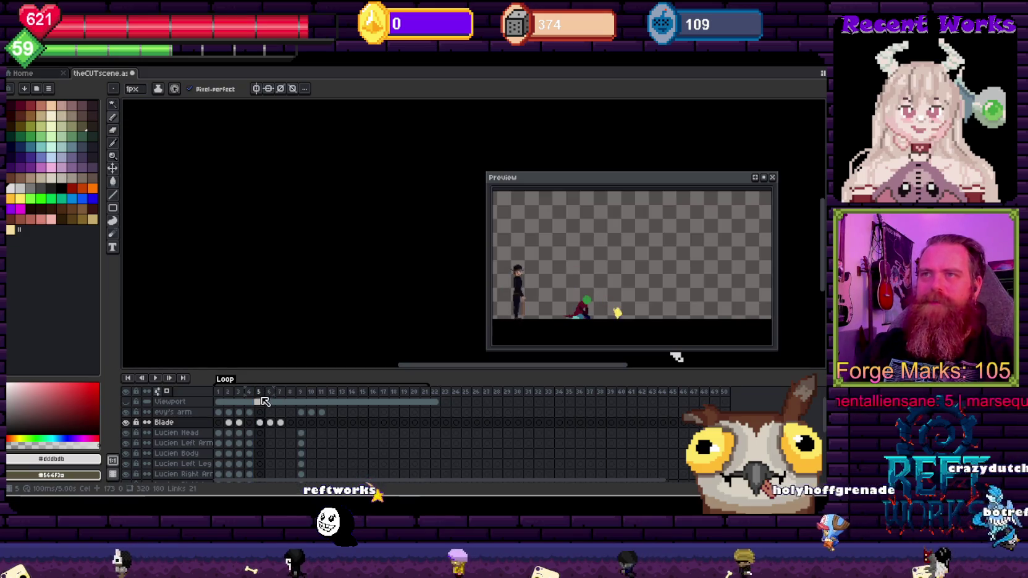
pyautogui.hotkey('alt', 'c')
pyautogui.hotkey('alt', 'c')
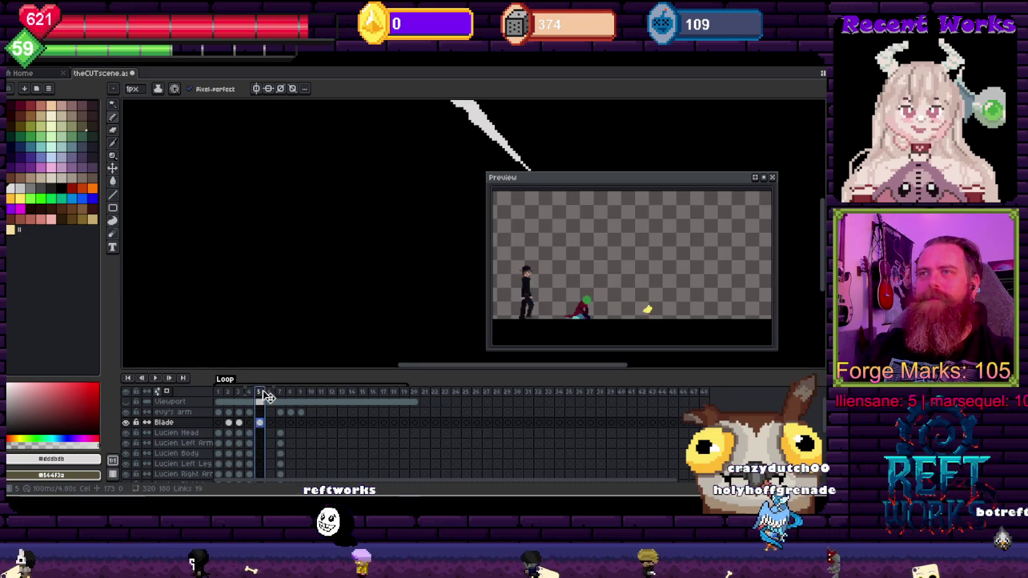
pyautogui.hotkey('alt', 'c')
pyautogui.press('Return')
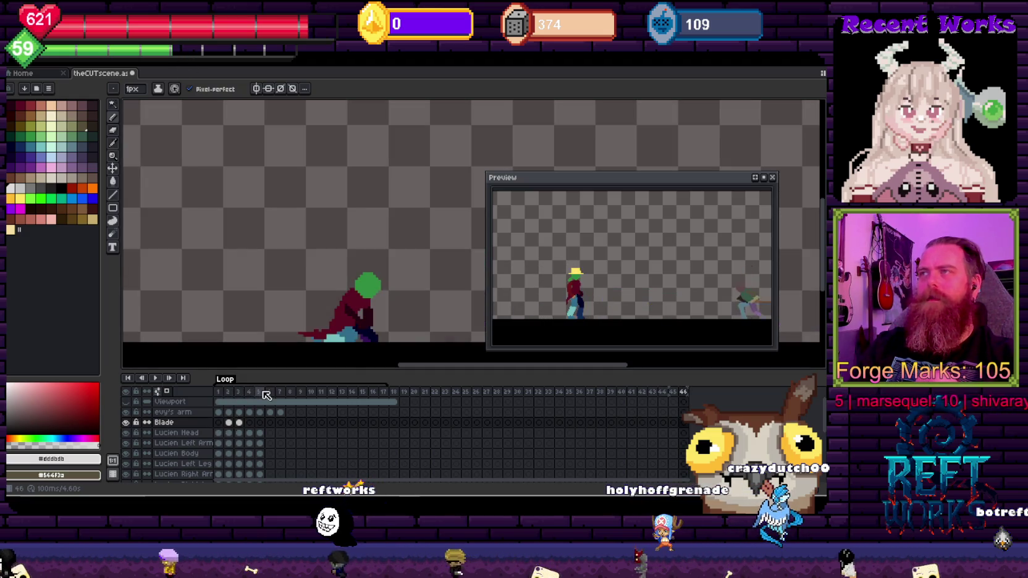
pyautogui.press('Return')
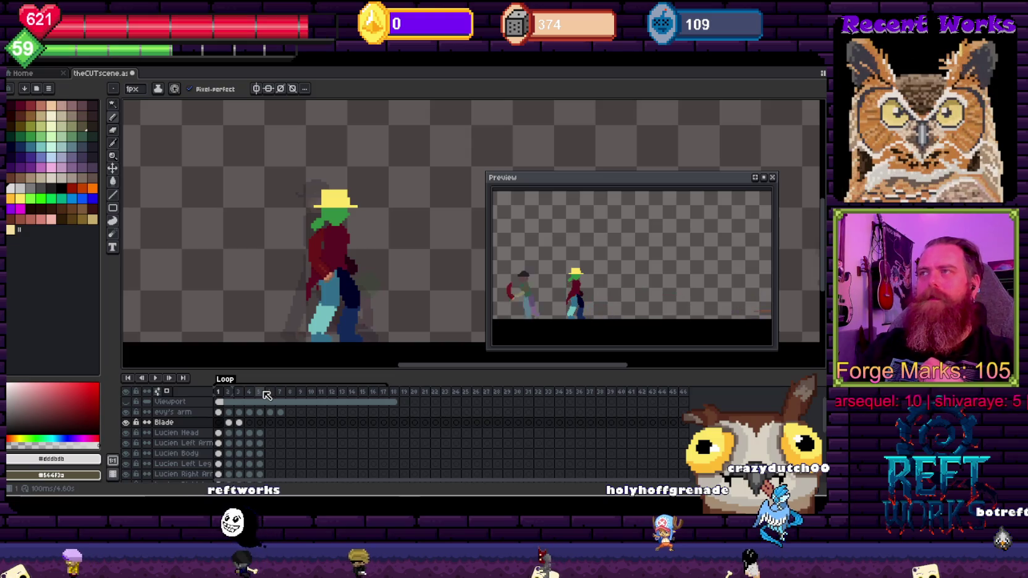
# Recentre the figures and preview, then insert a new frame after frame 4
pyautogui.press('Right')
pyautogui.press('Right')
pyautogui.press('Right')
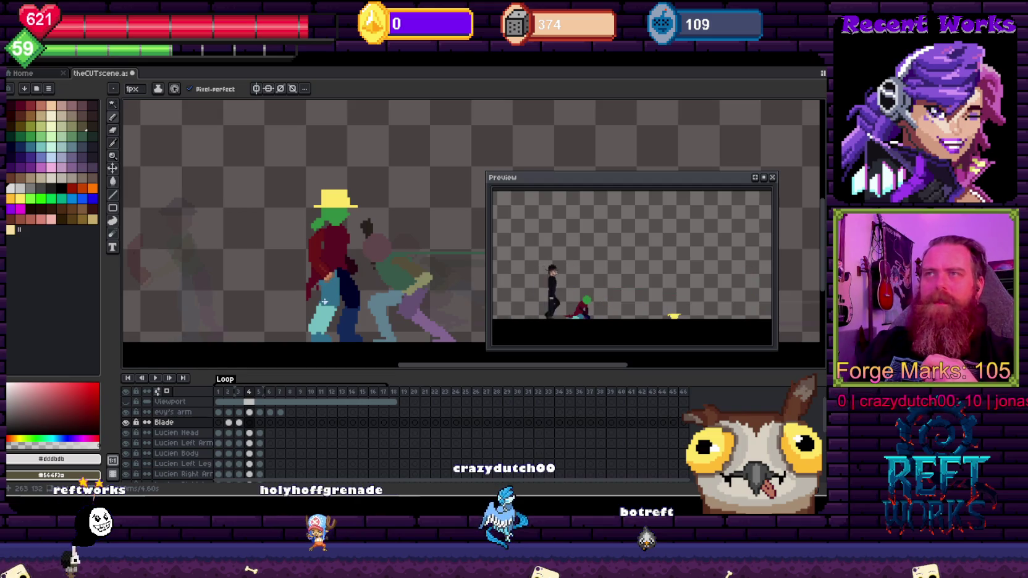
pyautogui.scroll(-1, 284, 212)
pyautogui.scroll(-1, 283, 245)
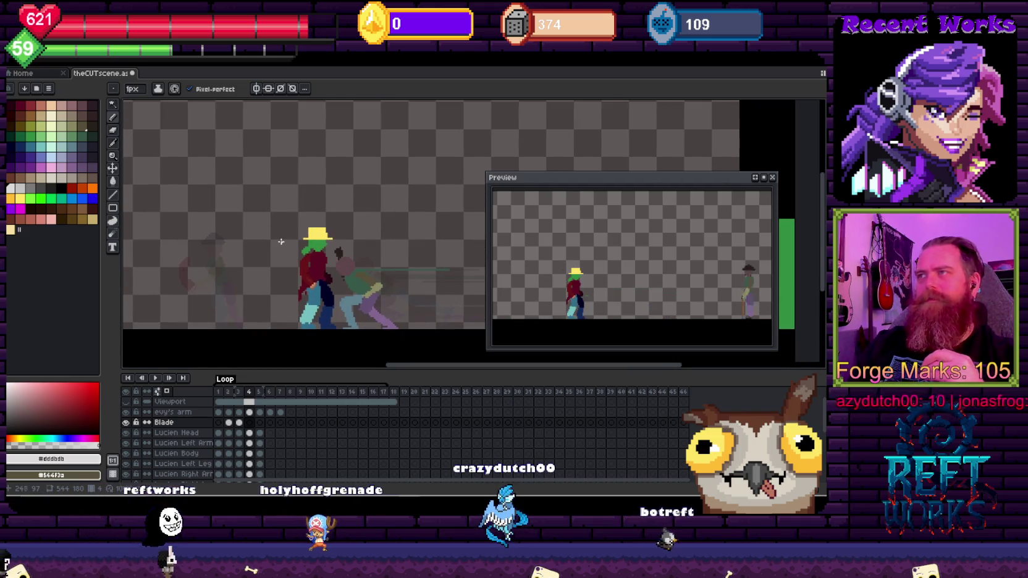
pyautogui.moveTo(281, 242); pyautogui.dragTo(303, 235)
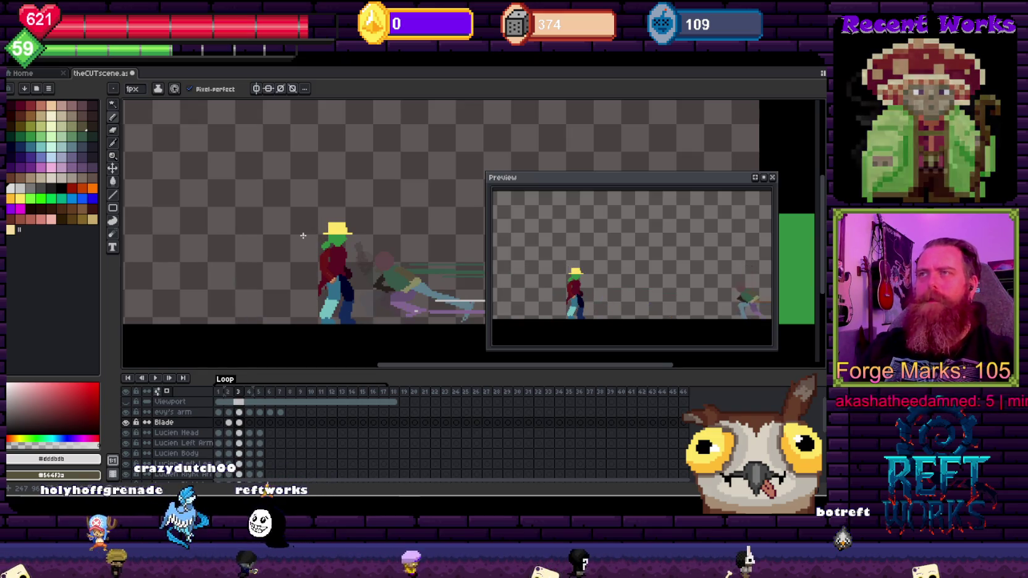
pyautogui.hscroll(3, 292, 204)
pyautogui.moveTo(304, 265); pyautogui.dragTo(320, 179)
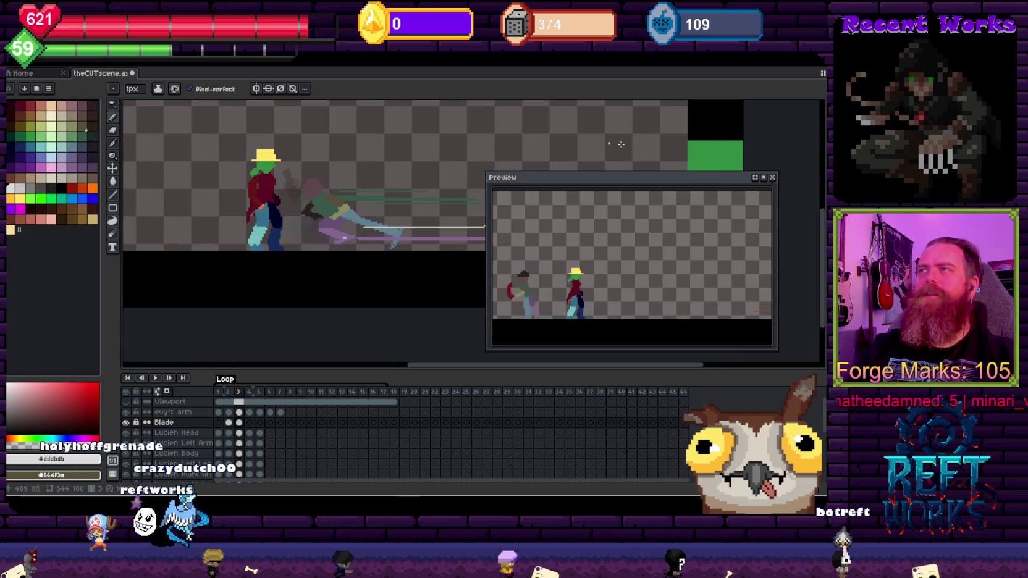
pyautogui.moveTo(637, 187); pyautogui.dragTo(645, 186)
pyautogui.moveTo(364, 176); pyautogui.dragTo(371, 172)
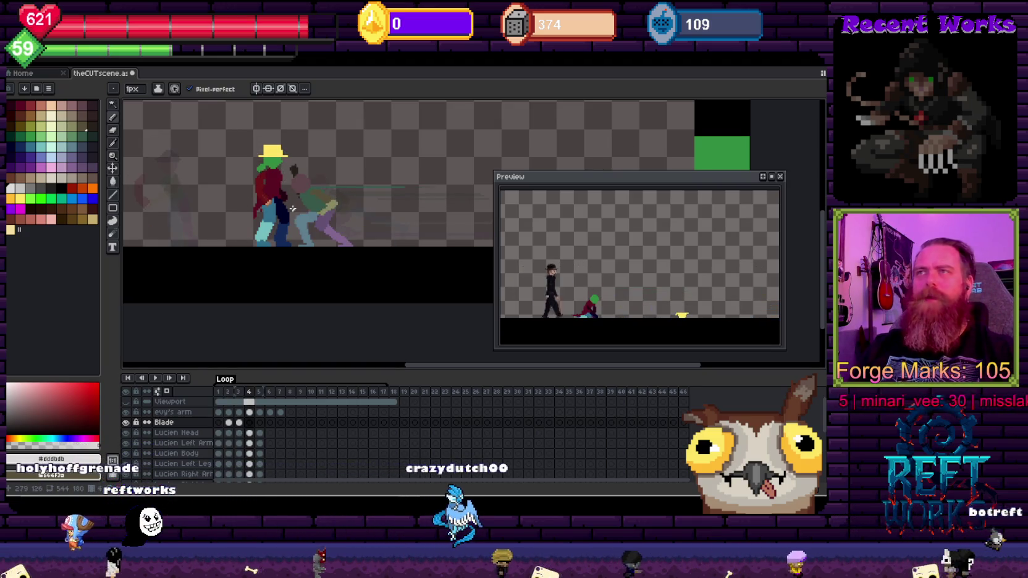
pyautogui.scroll(-1, 336, 226)
pyautogui.scroll(2, 356, 245)
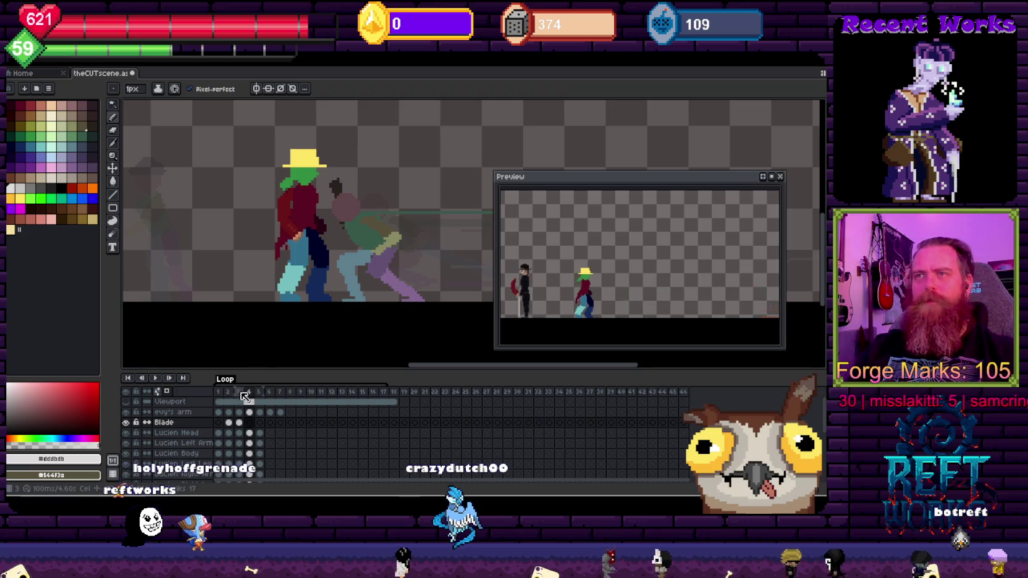
pyautogui.hotkey('alt', 'n')
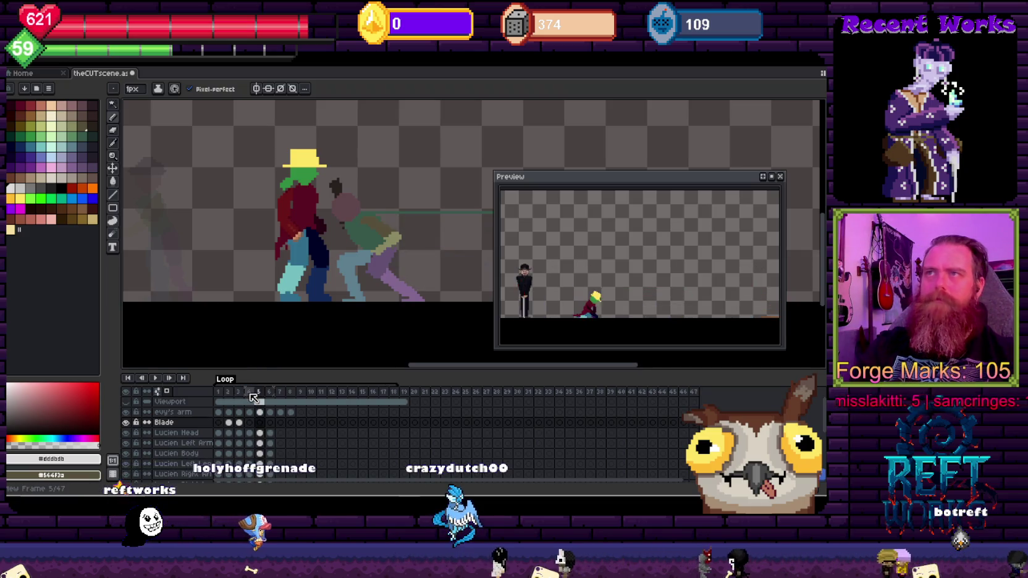
pyautogui.click(250, 394)
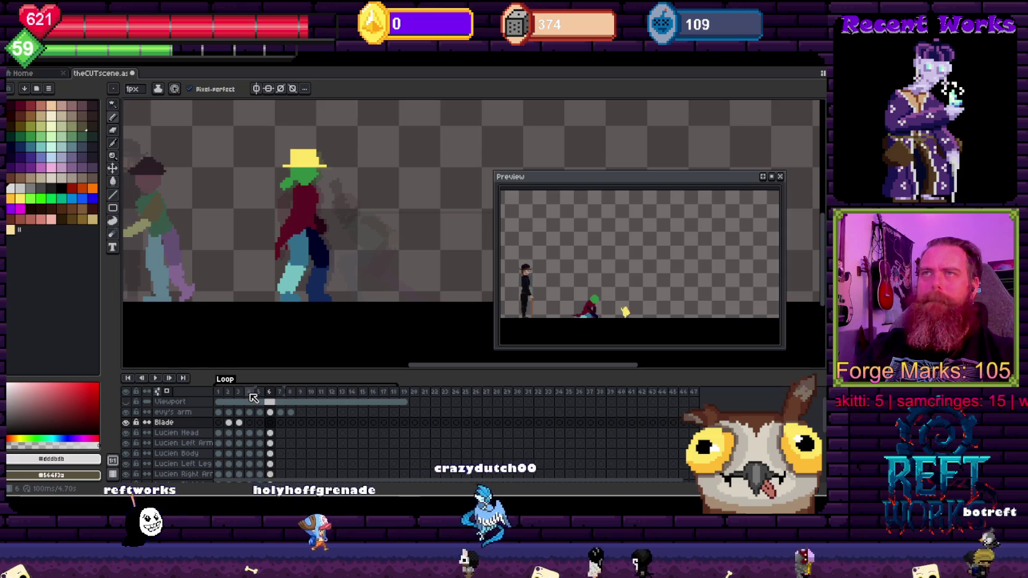
# On new frame 5, select Lucien's torso on Lucien Body and rotate it about 23° forward
pyautogui.press('Right')
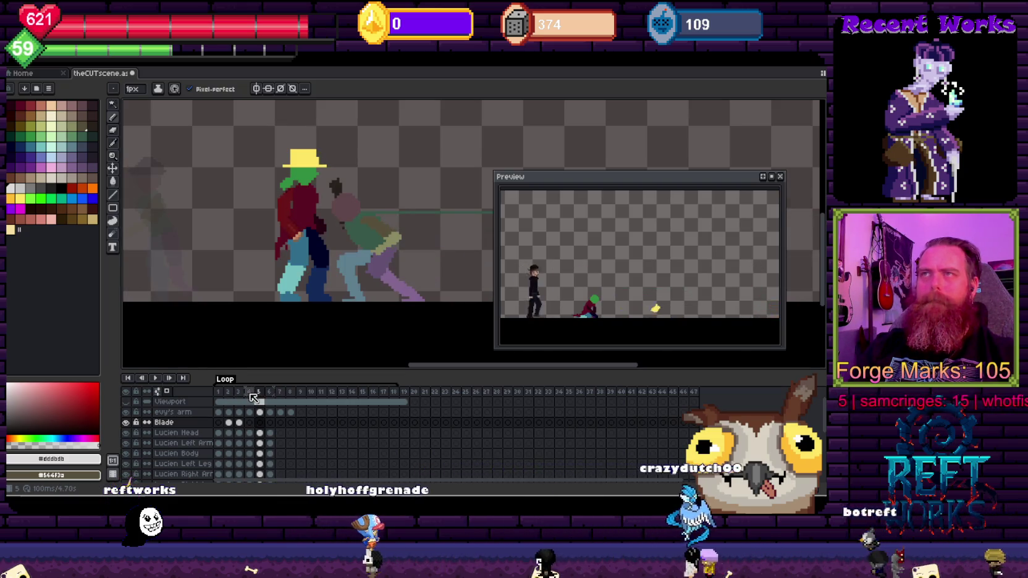
pyautogui.press('v')
pyautogui.click(371, 235)
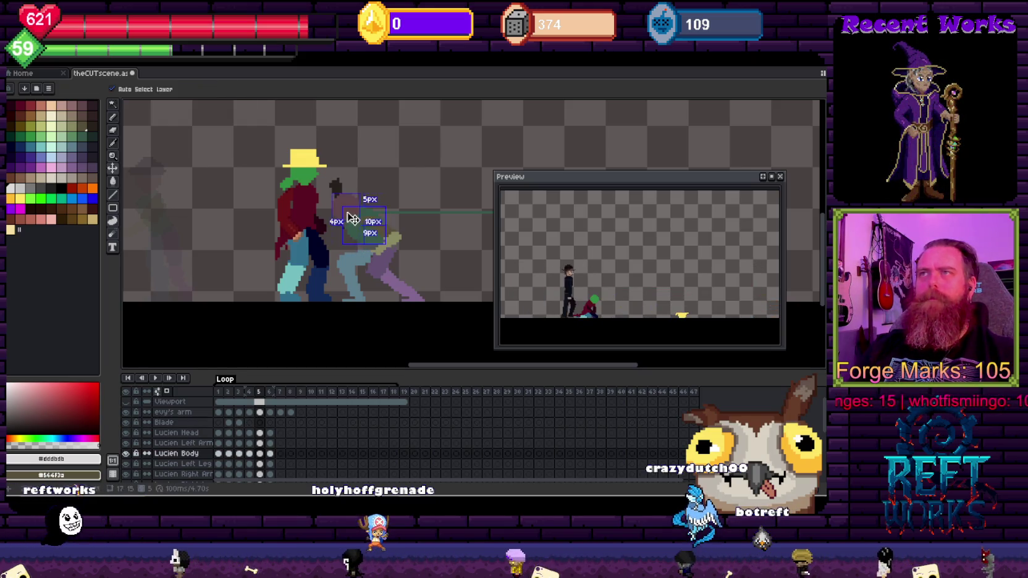
pyautogui.click(357, 208)
pyautogui.keyDown('ctrl'); pyautogui.click(387, 234); pyautogui.keyUp('ctrl')
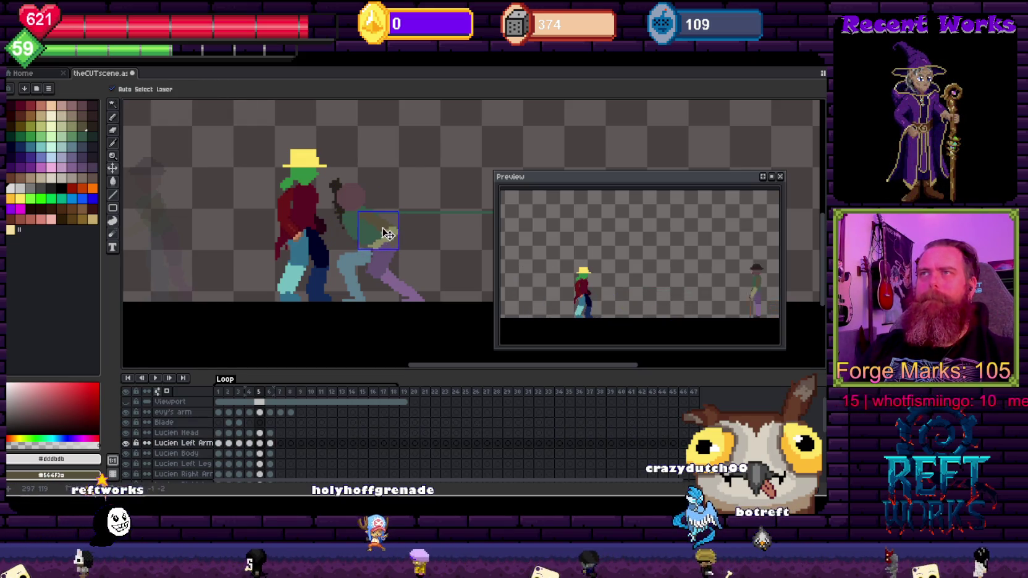
pyautogui.keyDown('alt'); pyautogui.click(344, 253); pyautogui.keyUp('alt')
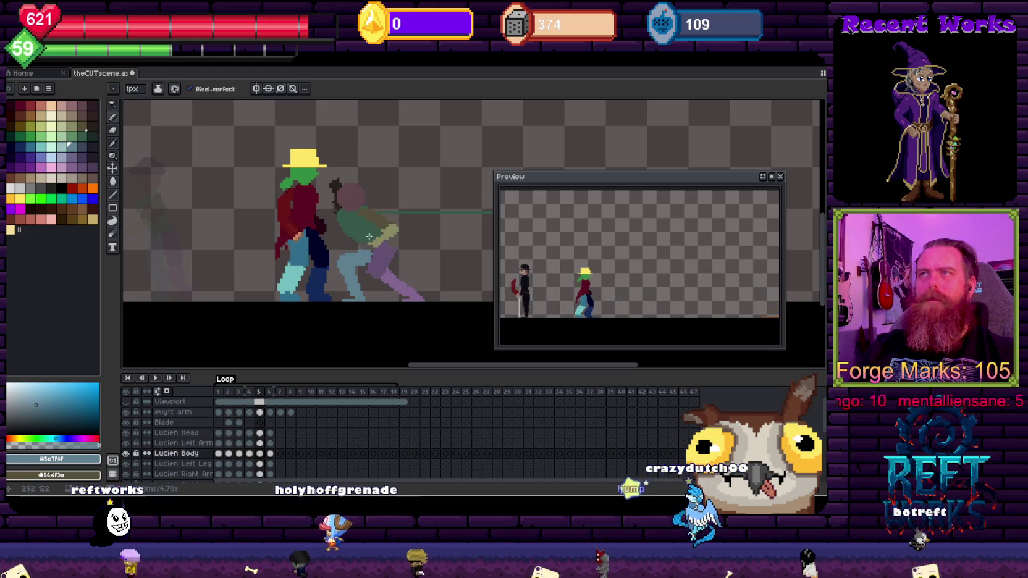
pyautogui.keyDown('ctrl'); pyautogui.click(361, 230); pyautogui.keyUp('ctrl')
pyautogui.press('w')
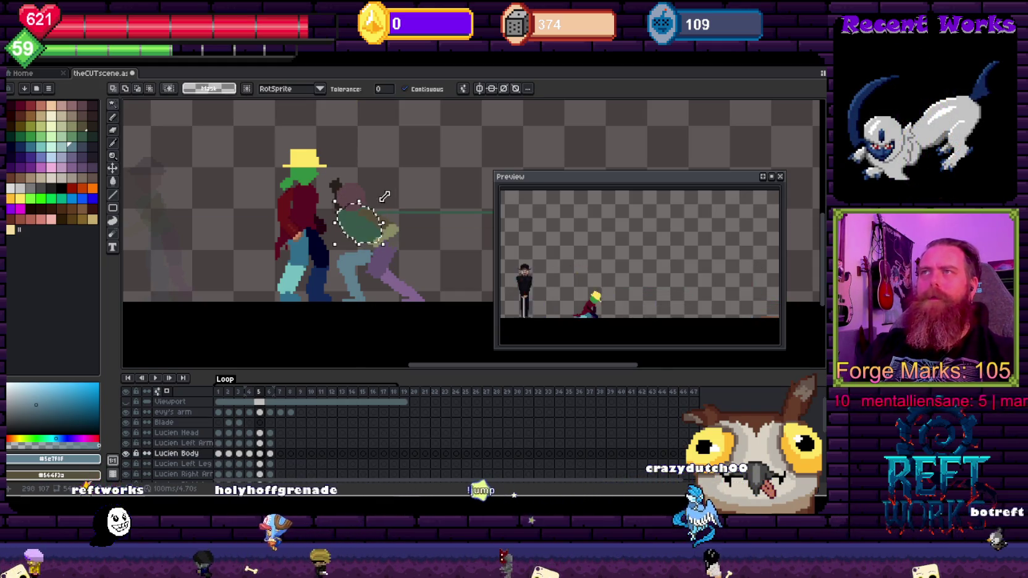
pyautogui.moveTo(401, 197); pyautogui.dragTo(404, 222)
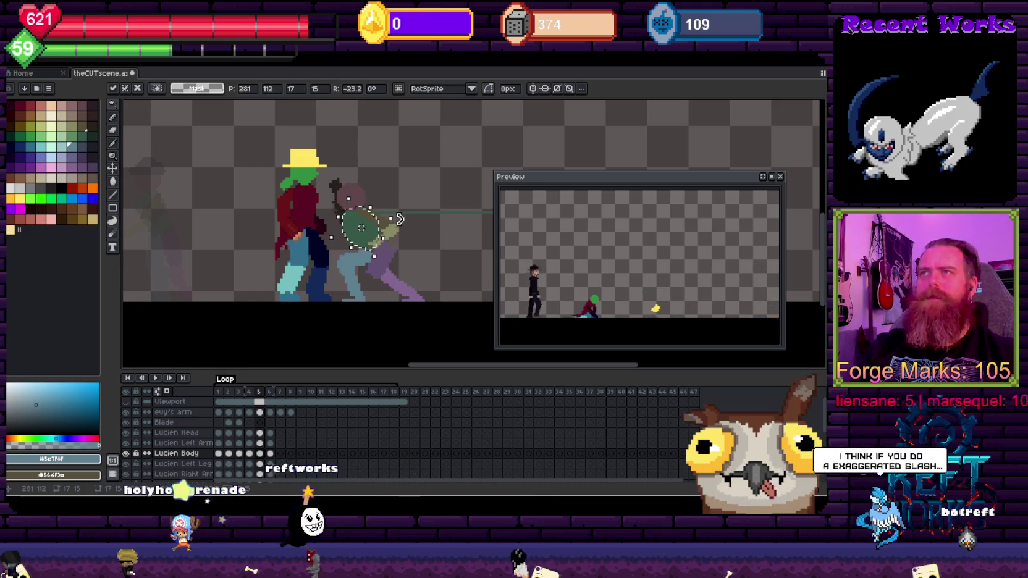
pyautogui.press('b')
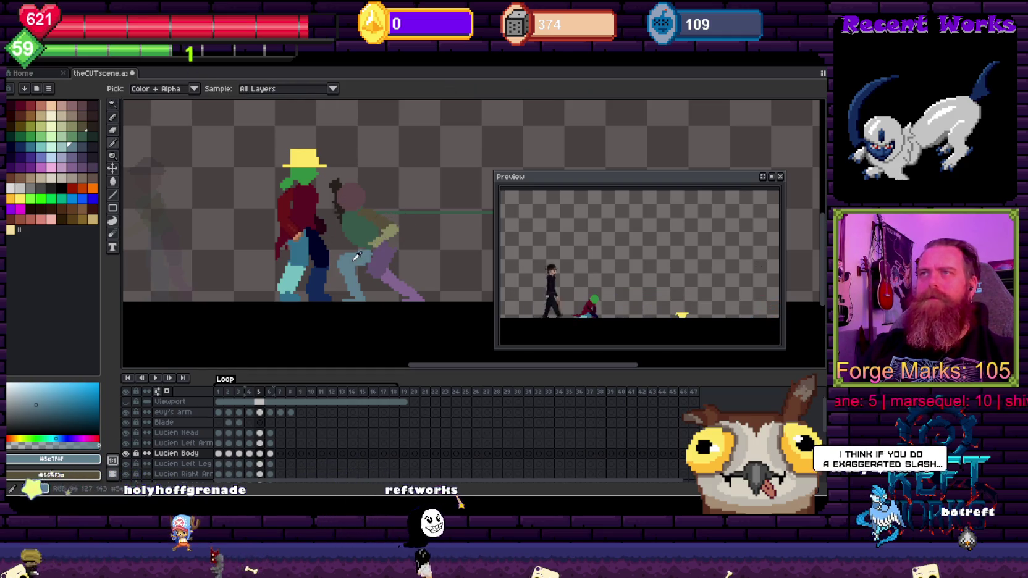
pyautogui.press('Down')
pyautogui.press('Down')
pyautogui.press('Down')
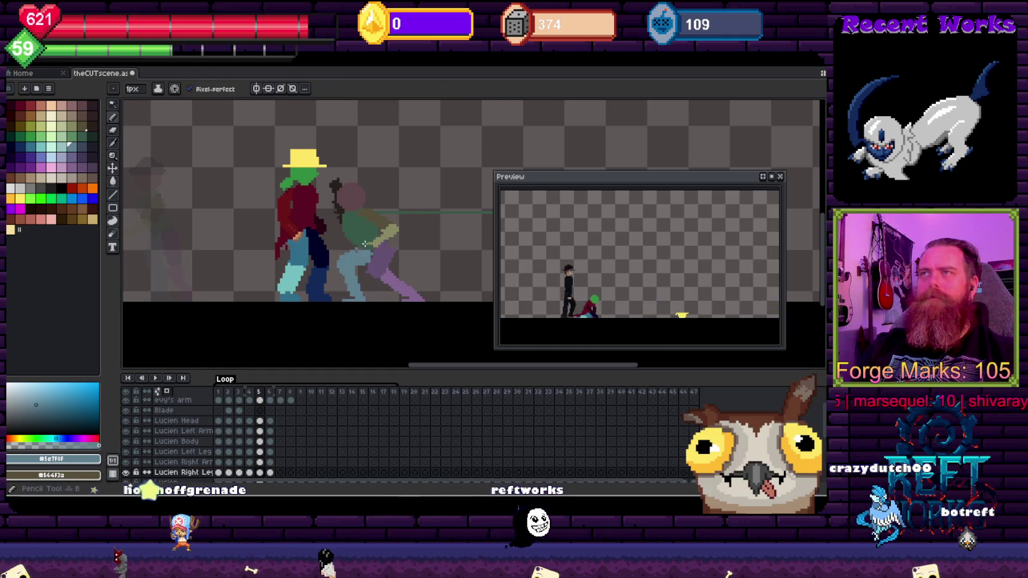
pyautogui.press('e')
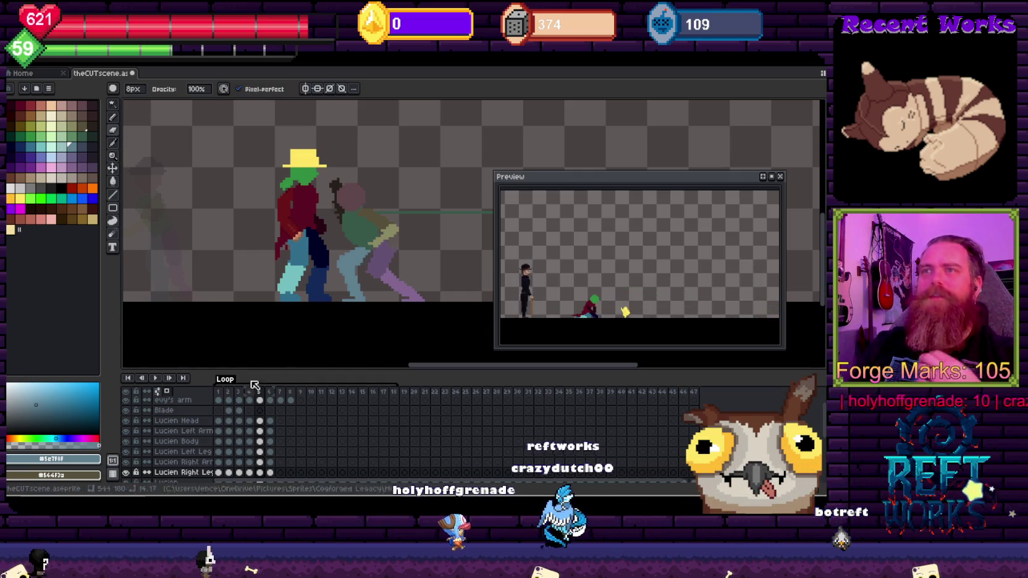
# Zoom out to the whole canvas and play the full cutscene to review the lunge
pyautogui.scroll(1, 219, 442)
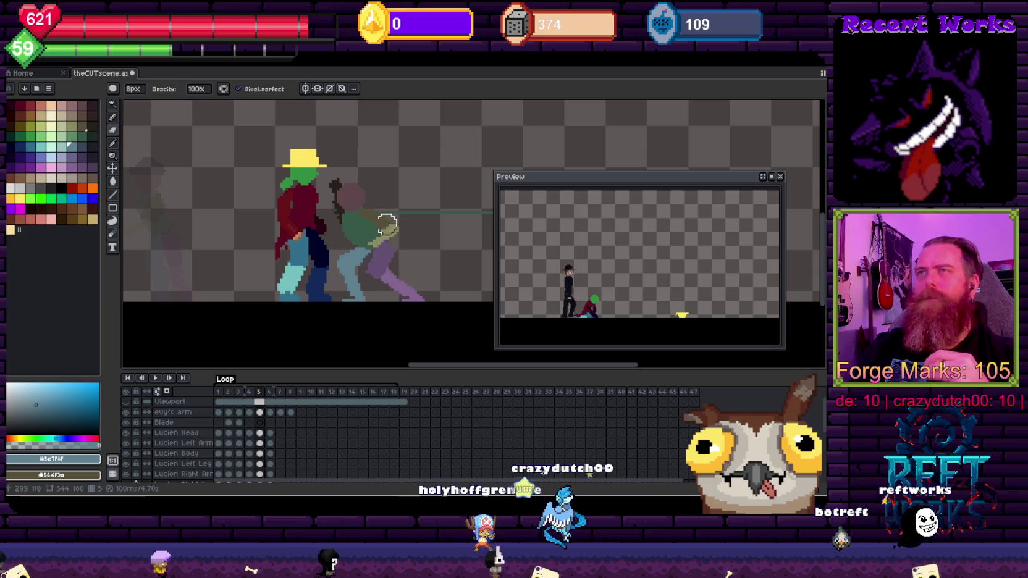
pyautogui.scroll(-1, 387, 224)
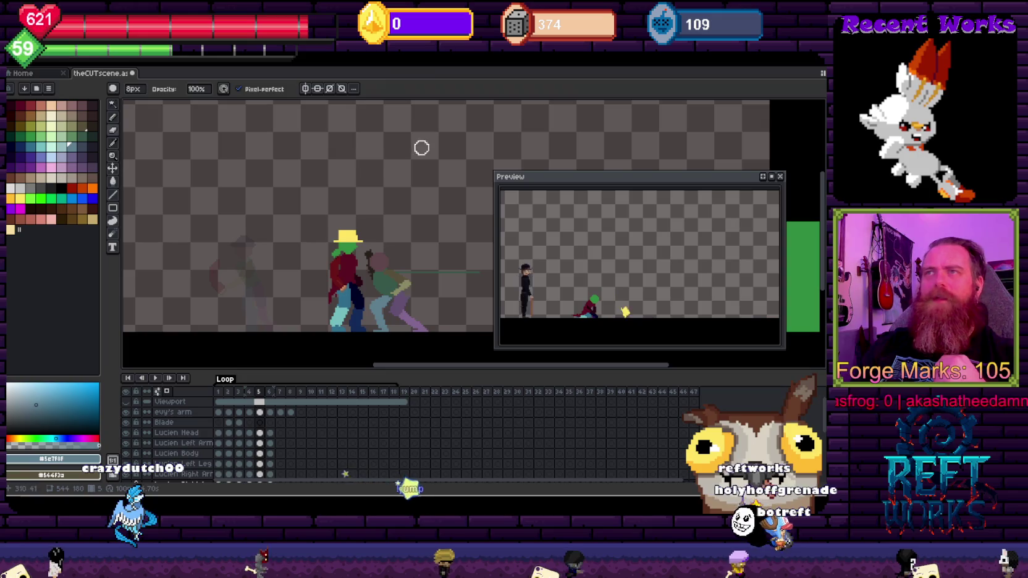
pyautogui.scroll(-2, 384, 273)
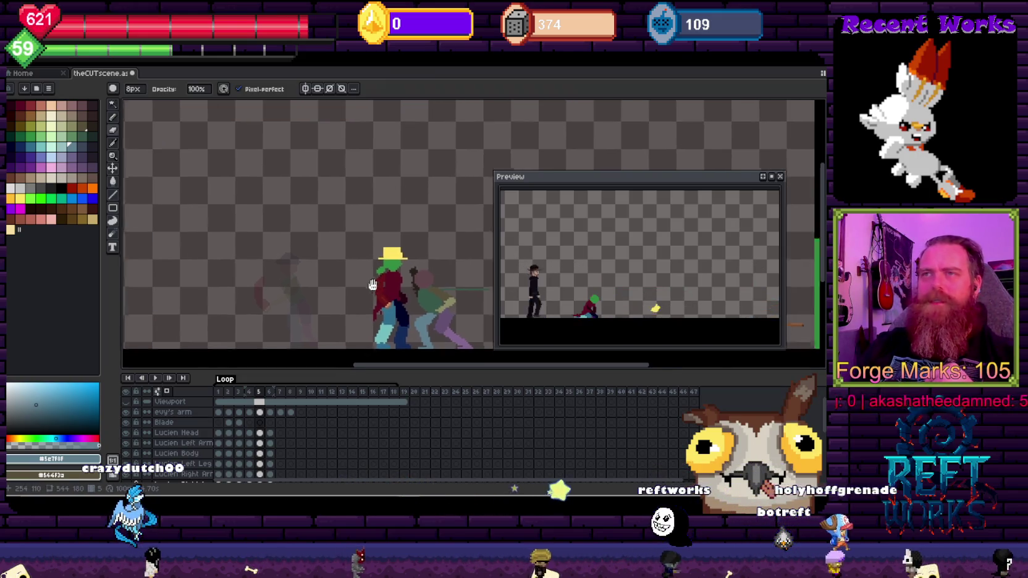
pyautogui.press('h')
pyautogui.press('Return')
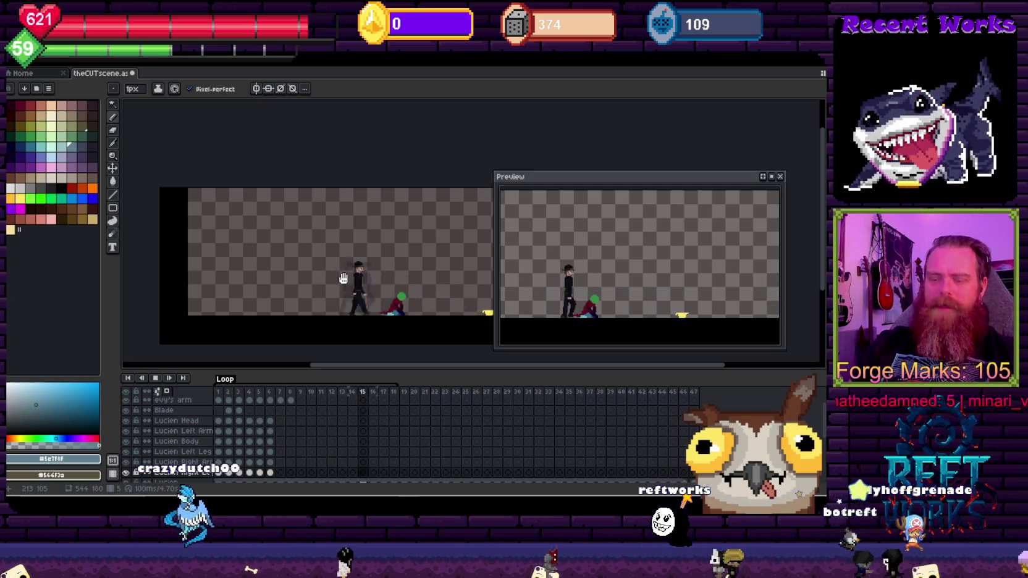
pyautogui.press('Return')
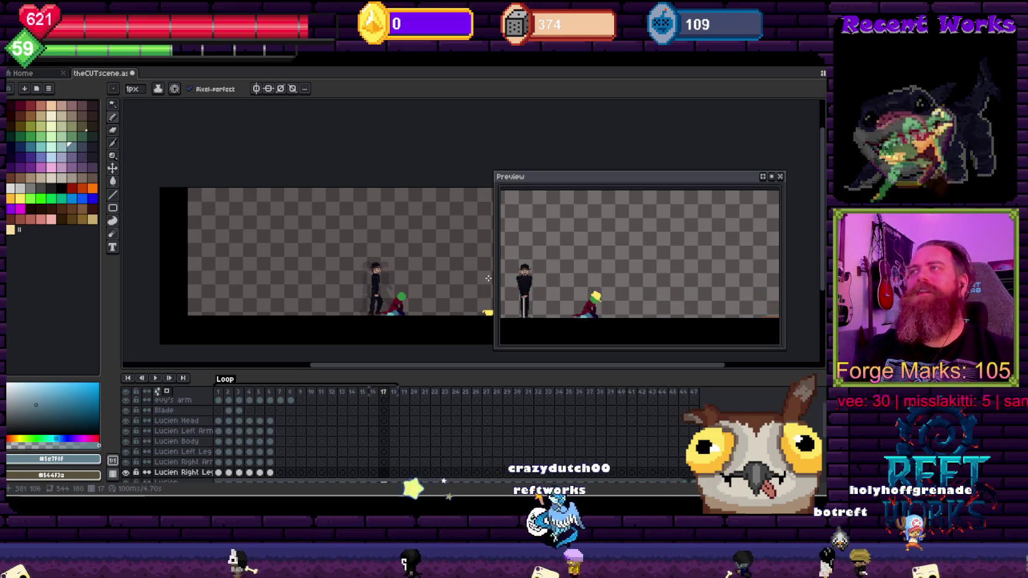
pyautogui.moveTo(423, 234); pyautogui.dragTo(439, 230)
pyautogui.scroll(1, 440, 230)
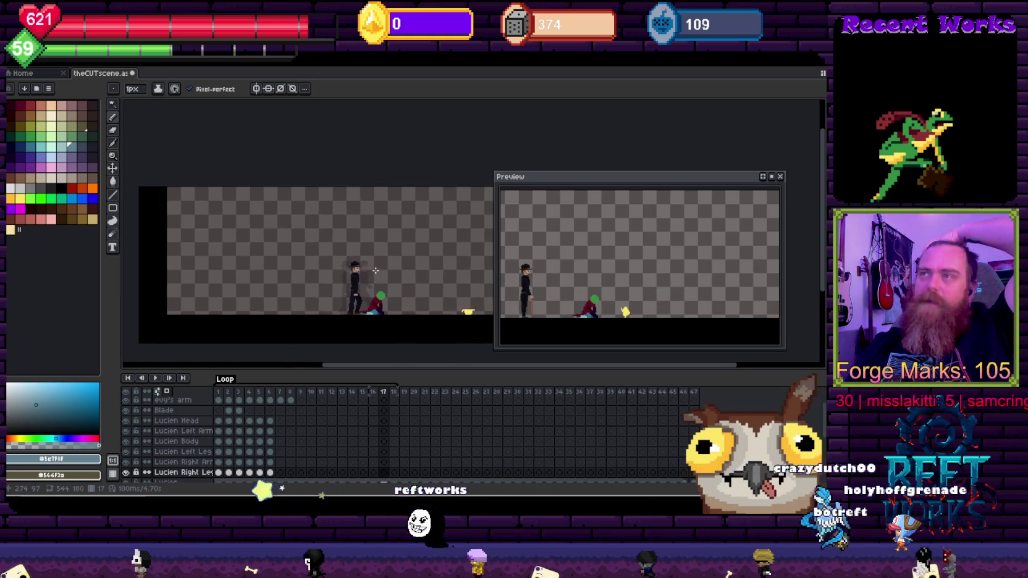
pyautogui.scroll(1, 375, 270)
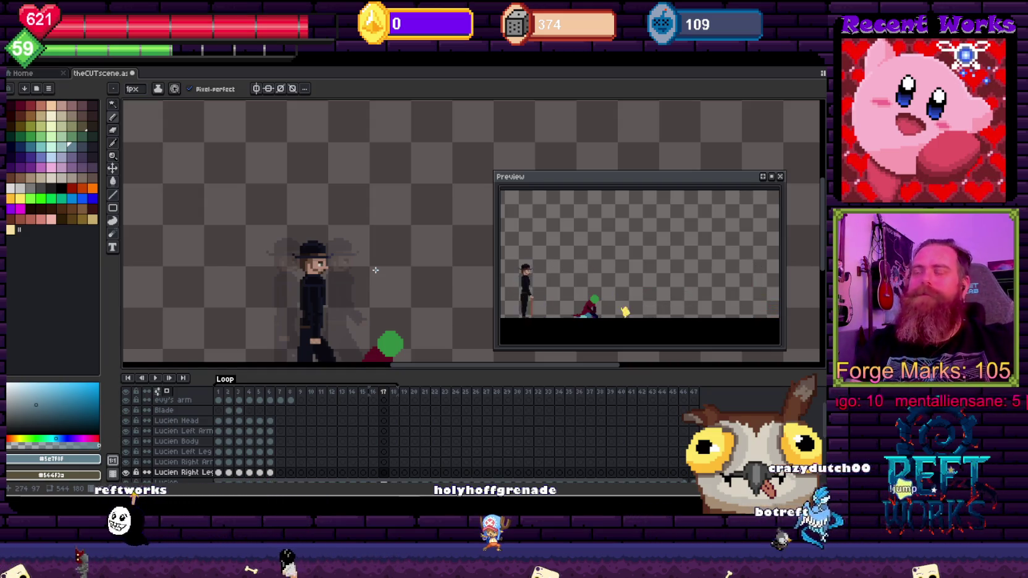
pyautogui.moveTo(269, 209); pyautogui.dragTo(292, 190)
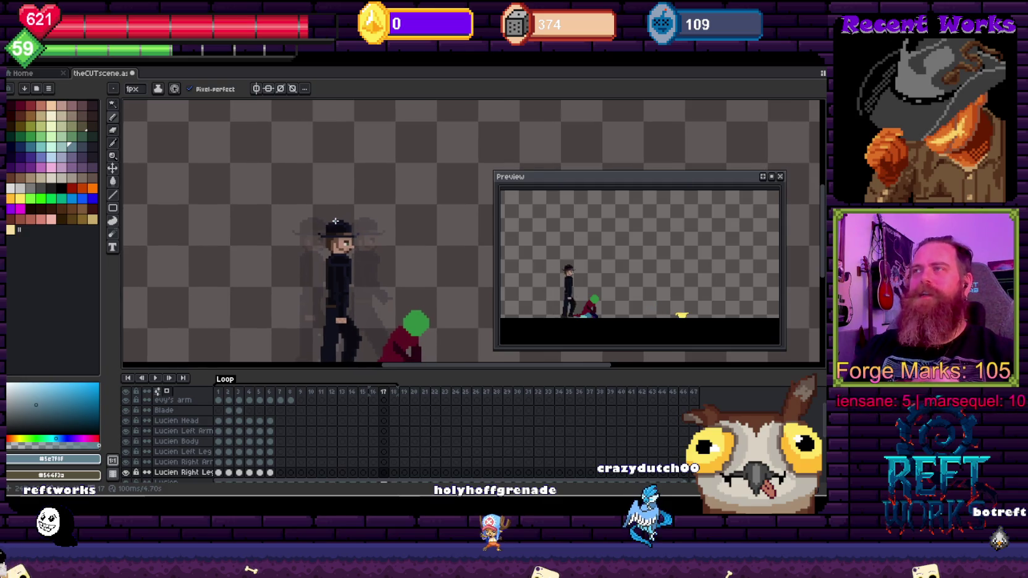
pyautogui.scroll(-2, 337, 217)
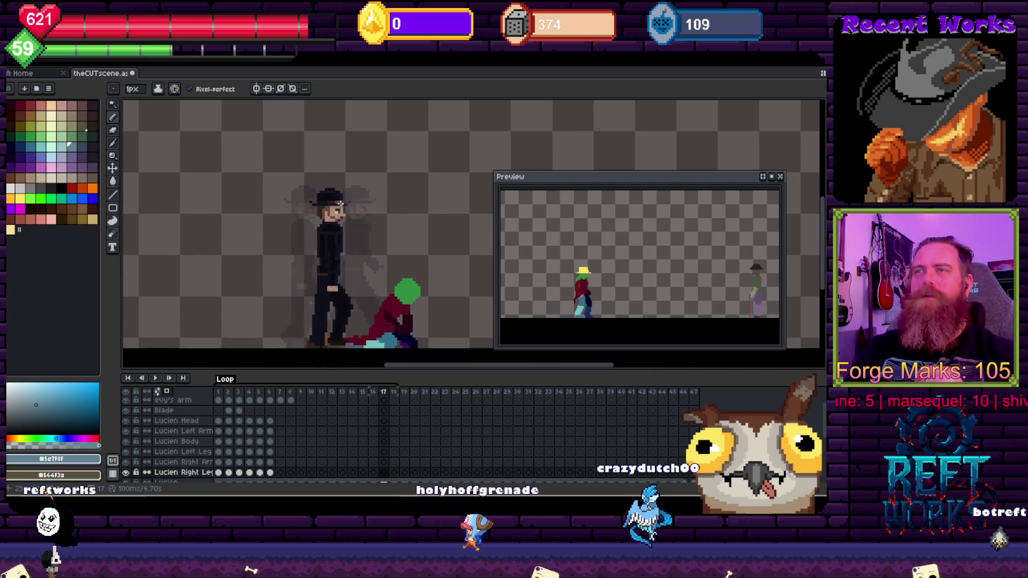
pyautogui.press('Return')
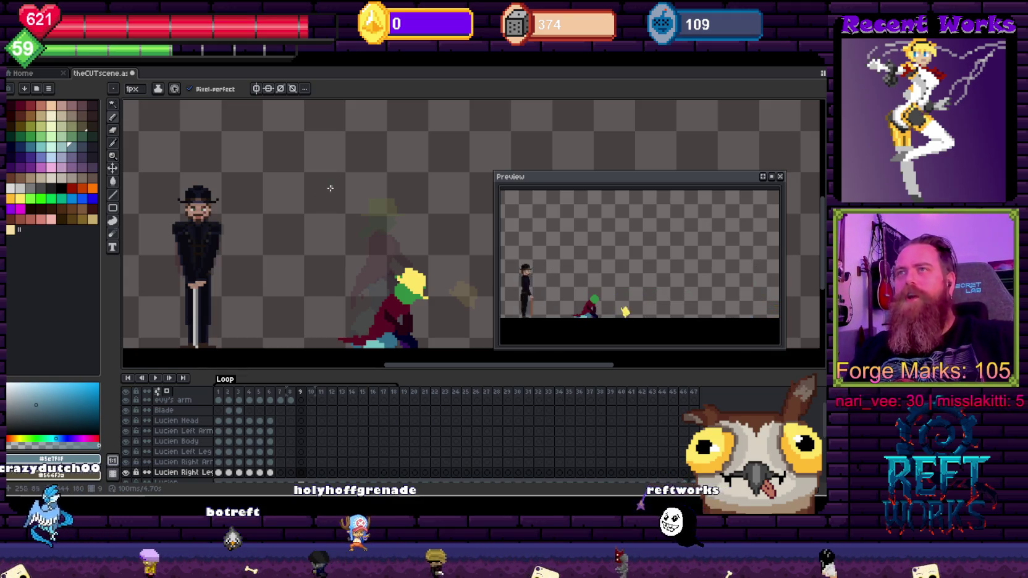
# Replay, then shift Lucien's left leg up-right and move its pixels about 22 px left
pyautogui.press('Left')
pyautogui.press('Return')
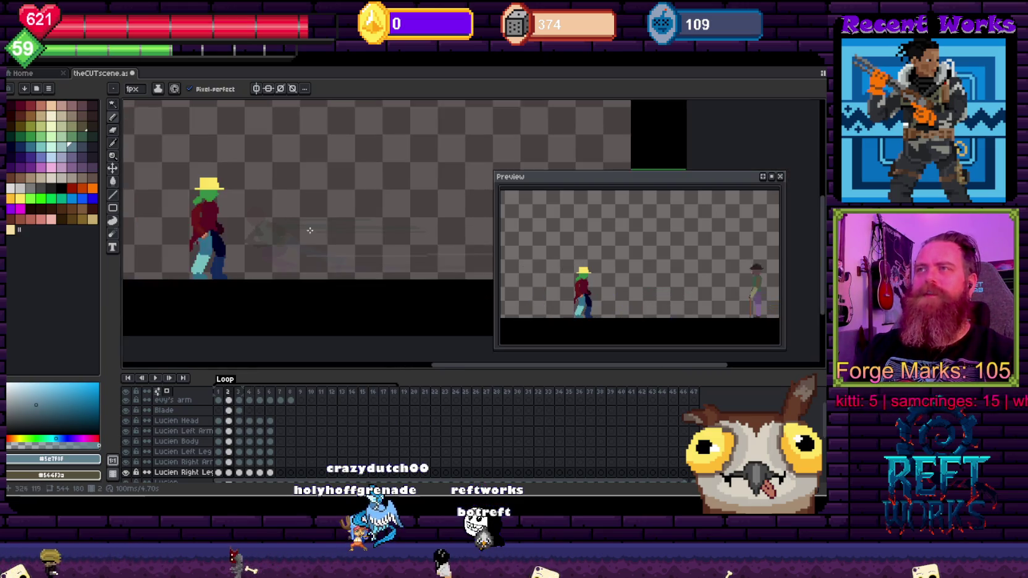
pyautogui.scroll(1, 348, 299)
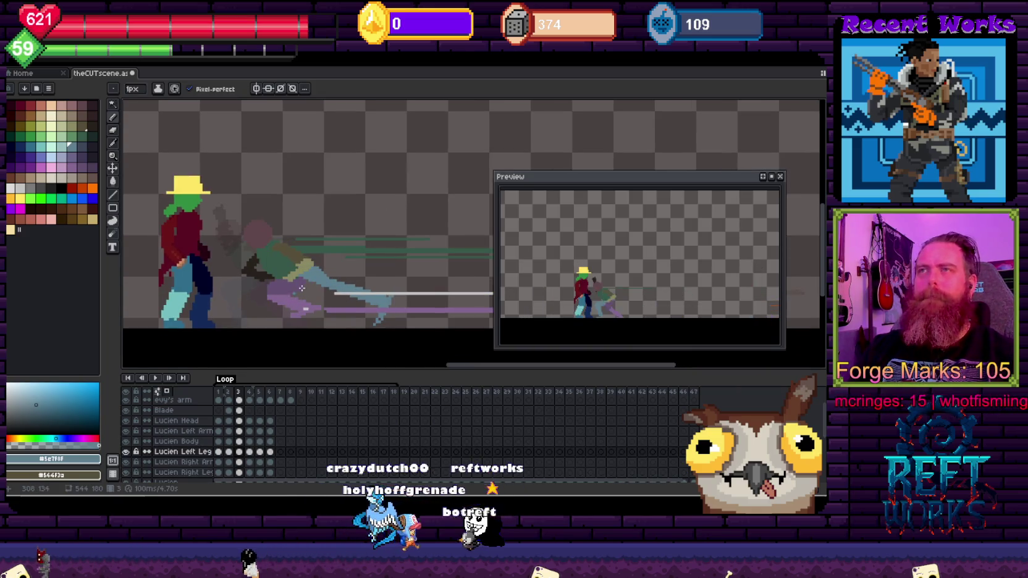
pyautogui.press('v')
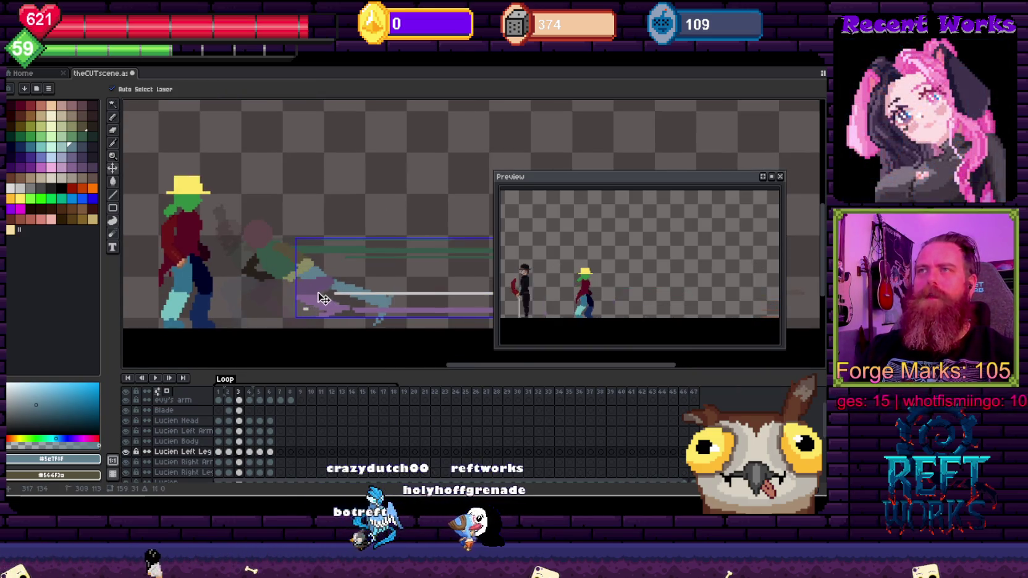
pyautogui.moveTo(316, 300); pyautogui.dragTo(350, 288)
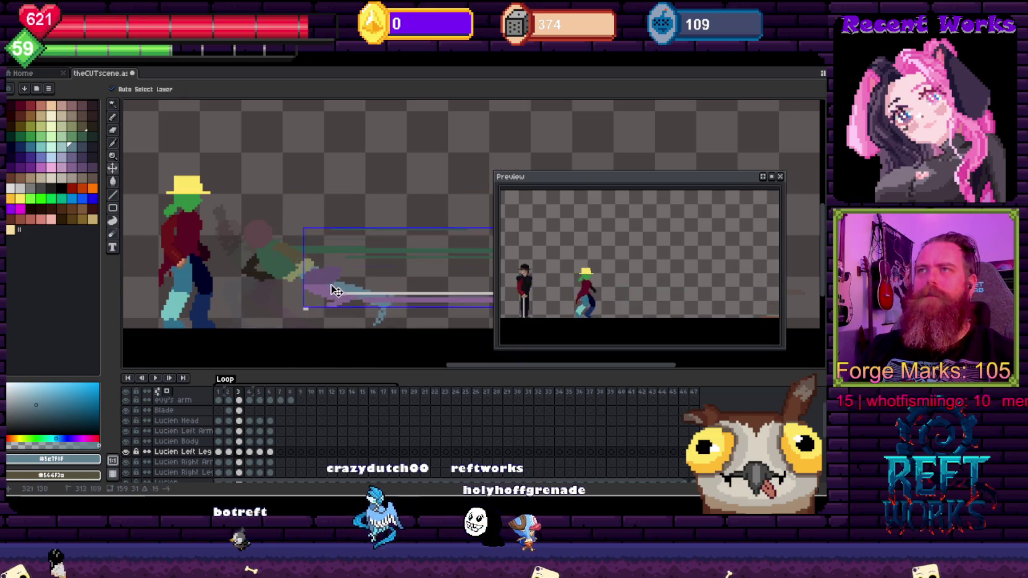
pyautogui.press('Down')
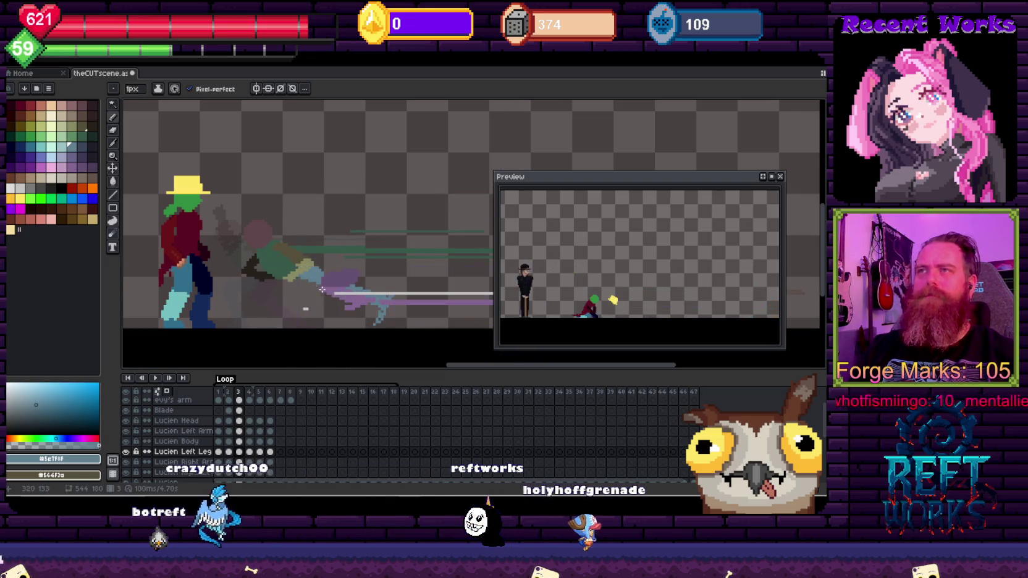
pyautogui.press('v')
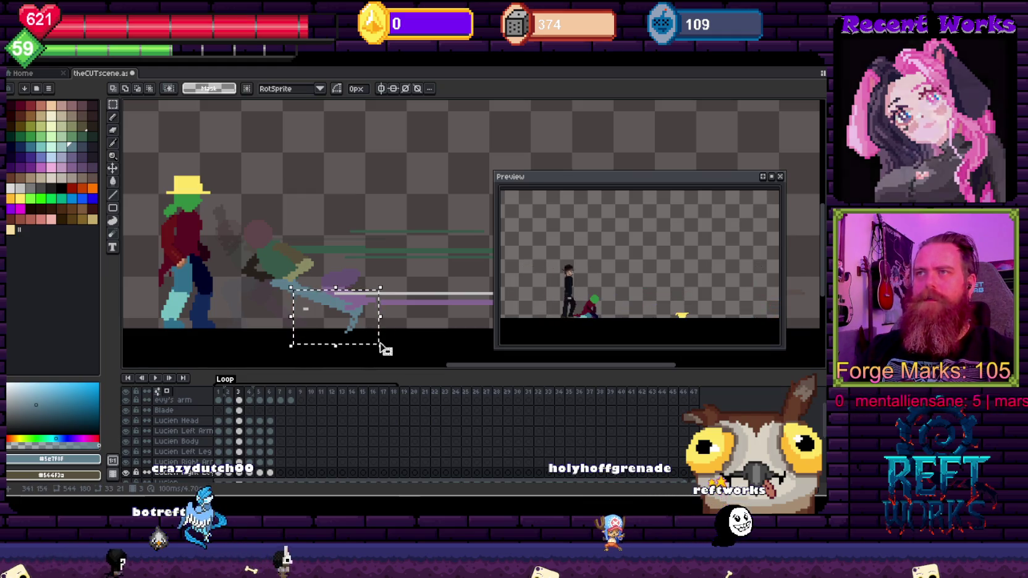
pyautogui.moveTo(349, 326); pyautogui.dragTo(337, 330)
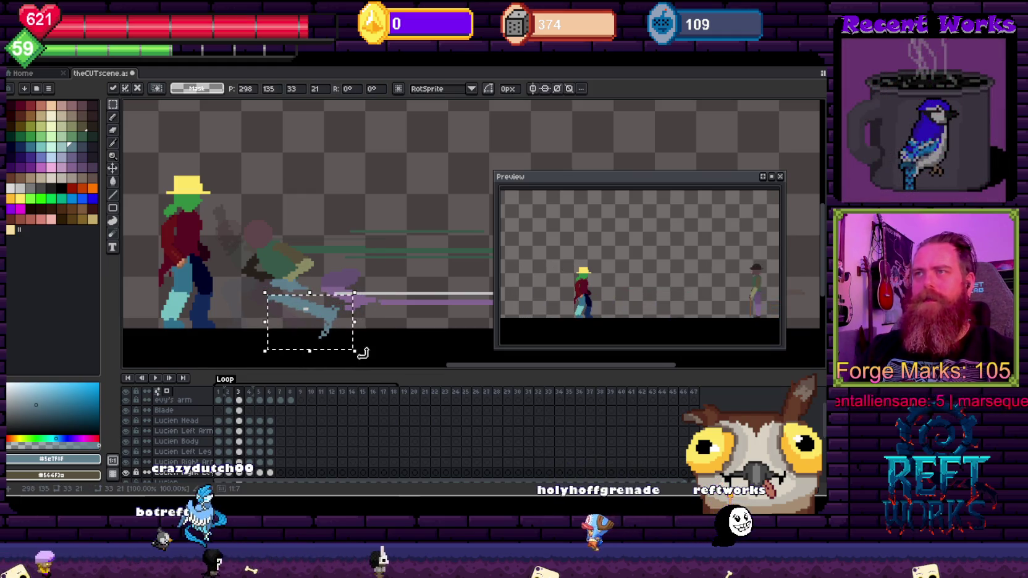
pyautogui.press('Return')
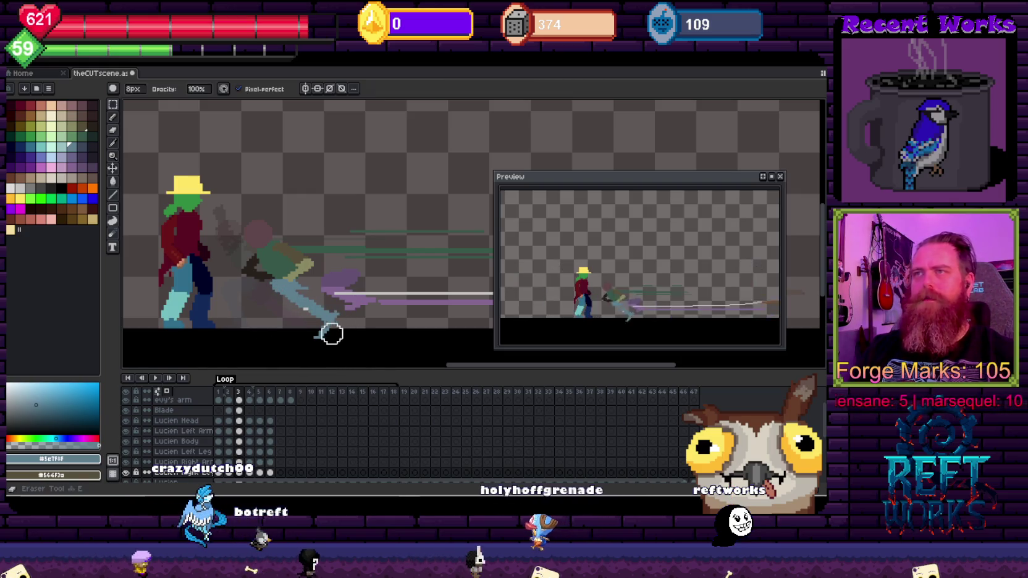
pyautogui.press('b')
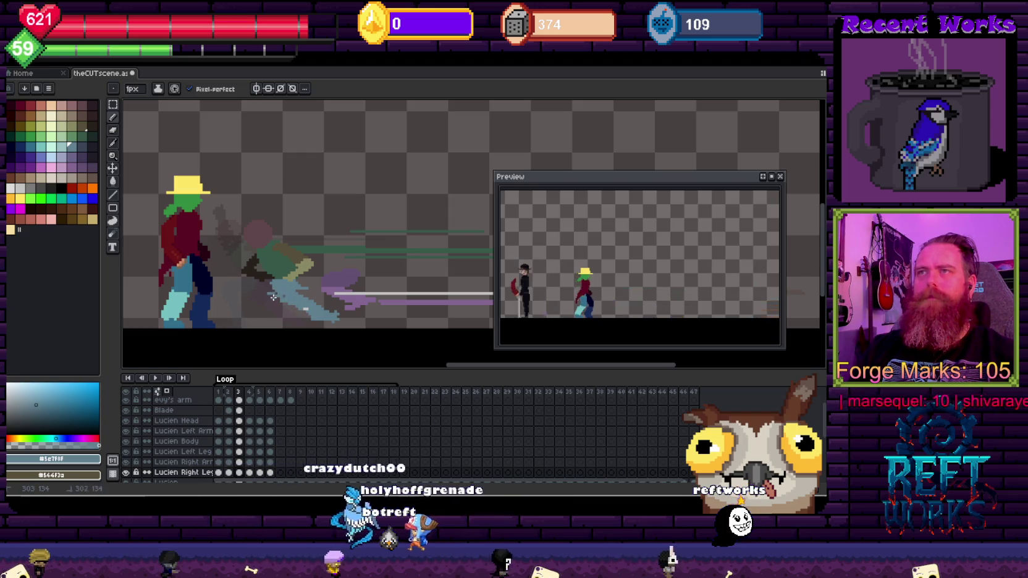
# Sample the smear's purple and delete the purple motion smear behind the leg
pyautogui.press('e')
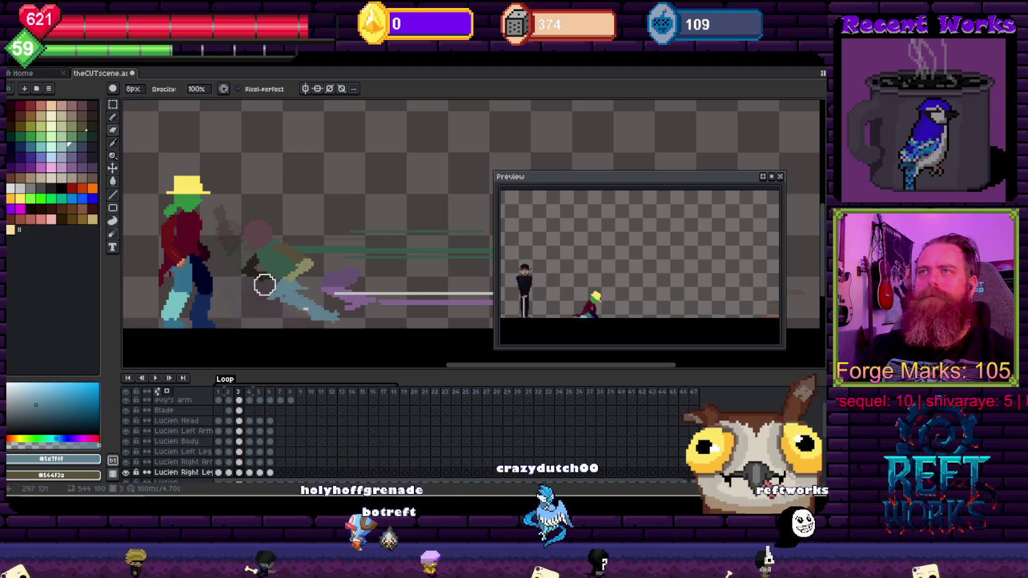
pyautogui.press('b')
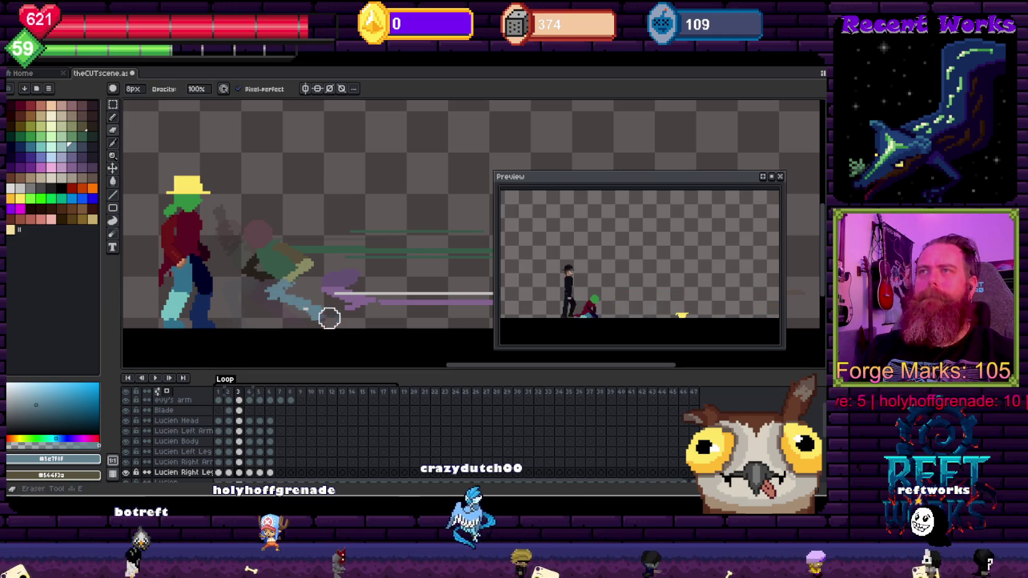
pyautogui.press('i')
pyautogui.press('b')
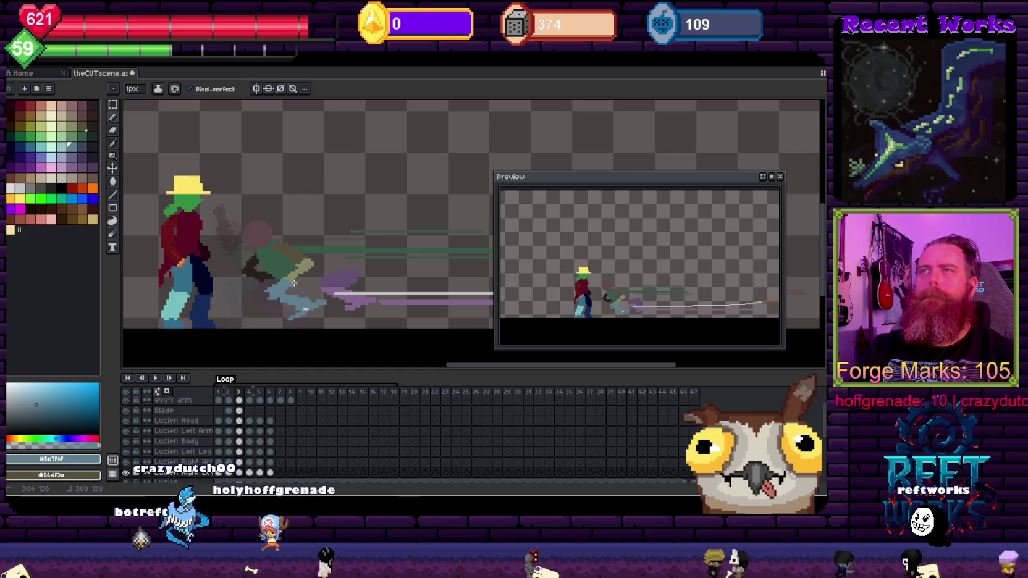
pyautogui.press('e')
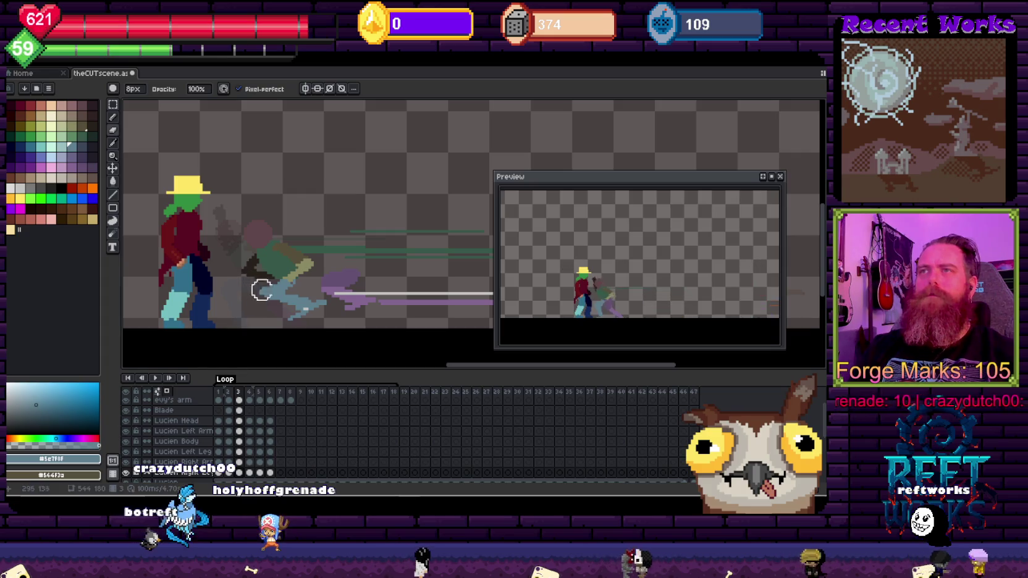
pyautogui.press('b')
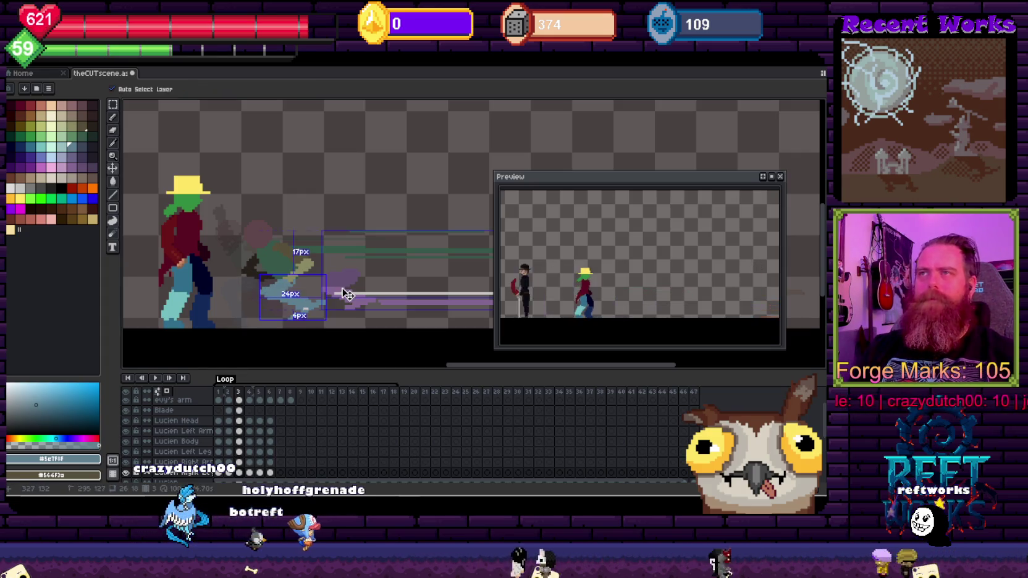
pyautogui.keyDown('alt'); pyautogui.click(322, 278); pyautogui.keyUp('alt')
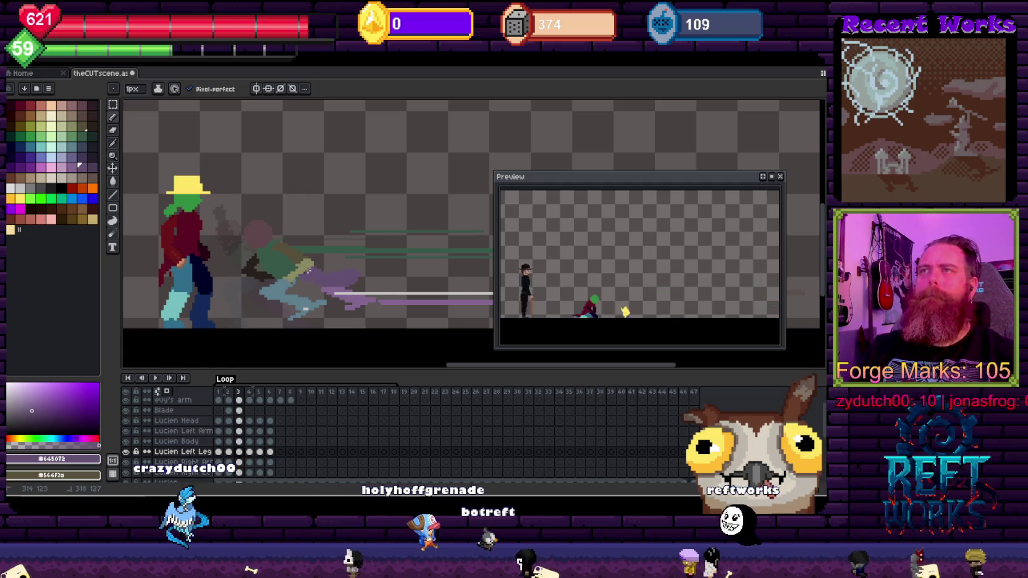
pyautogui.press('e')
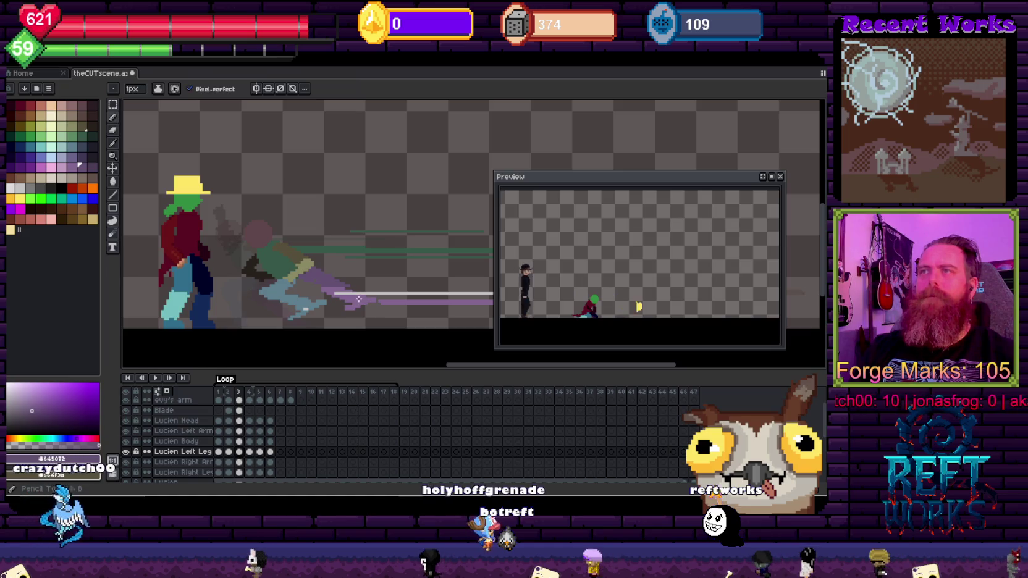
pyautogui.press('w')
pyautogui.click(365, 306)
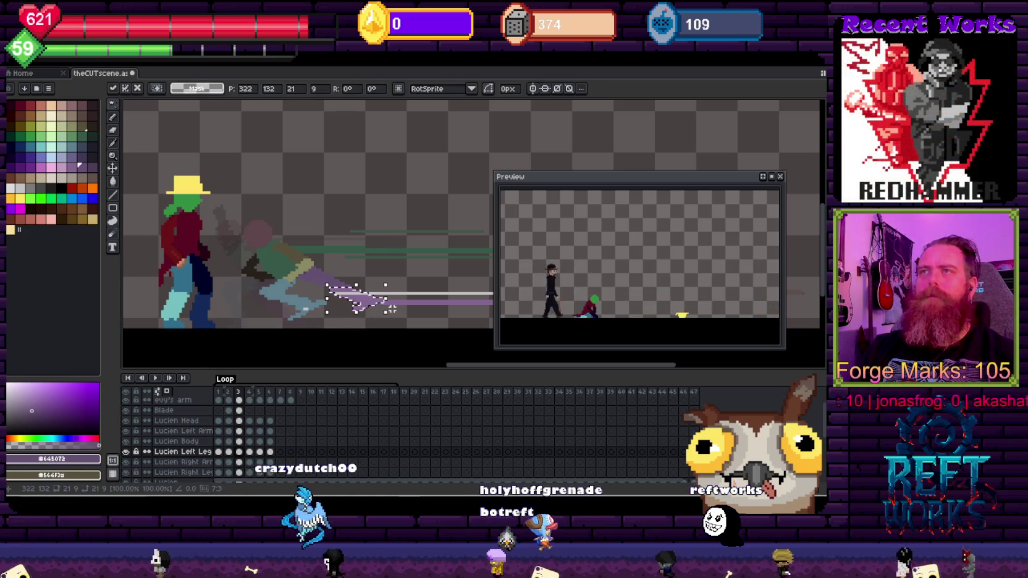
pyautogui.press('Delete')
pyautogui.click(274, 292)
pyautogui.press('b')
pyautogui.hotkey('ctrl', 'd')
# Shift Lucien's dark right arm down-right about 8 px
pyautogui.press('v')
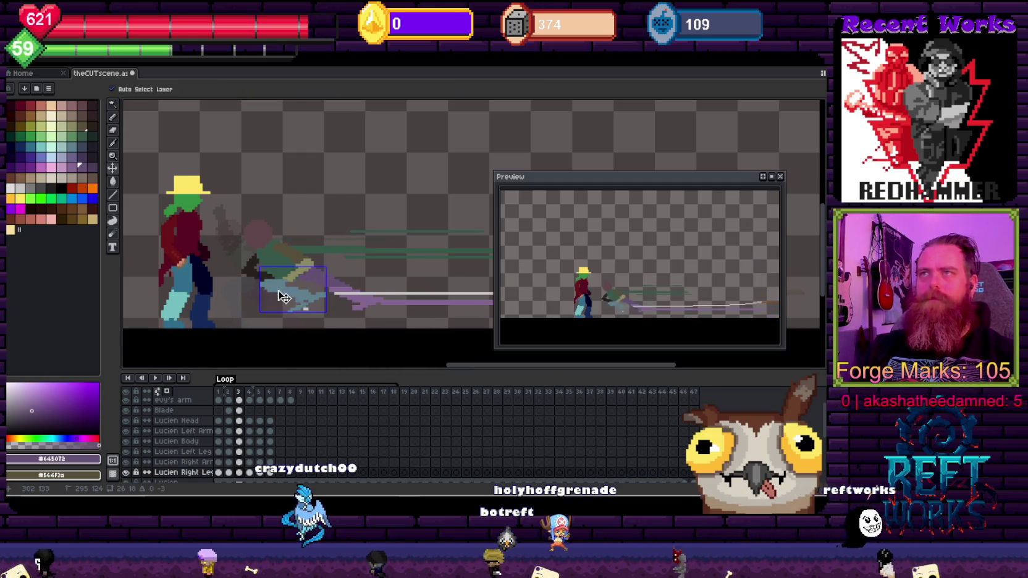
pyautogui.press('b')
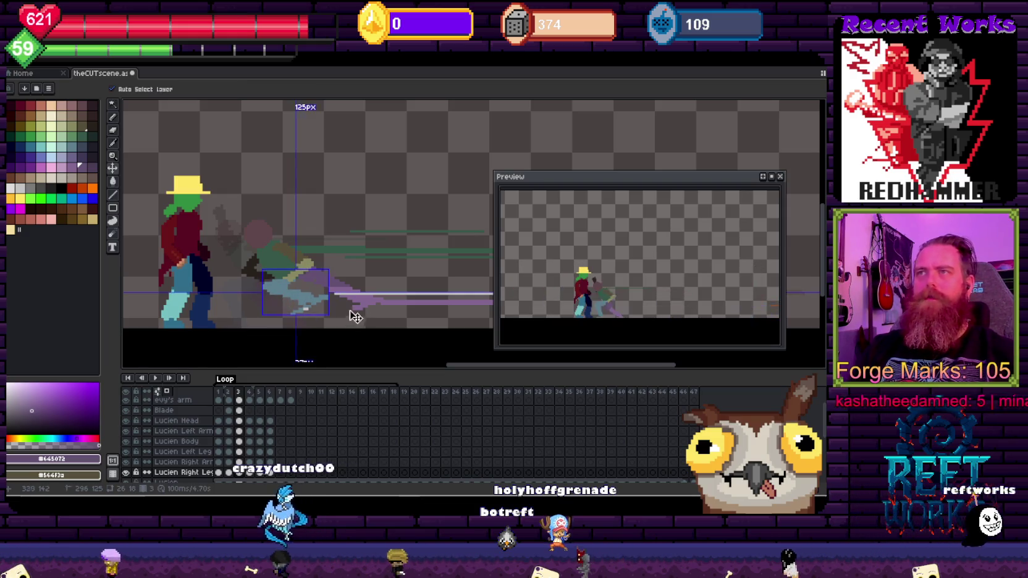
pyautogui.press('v')
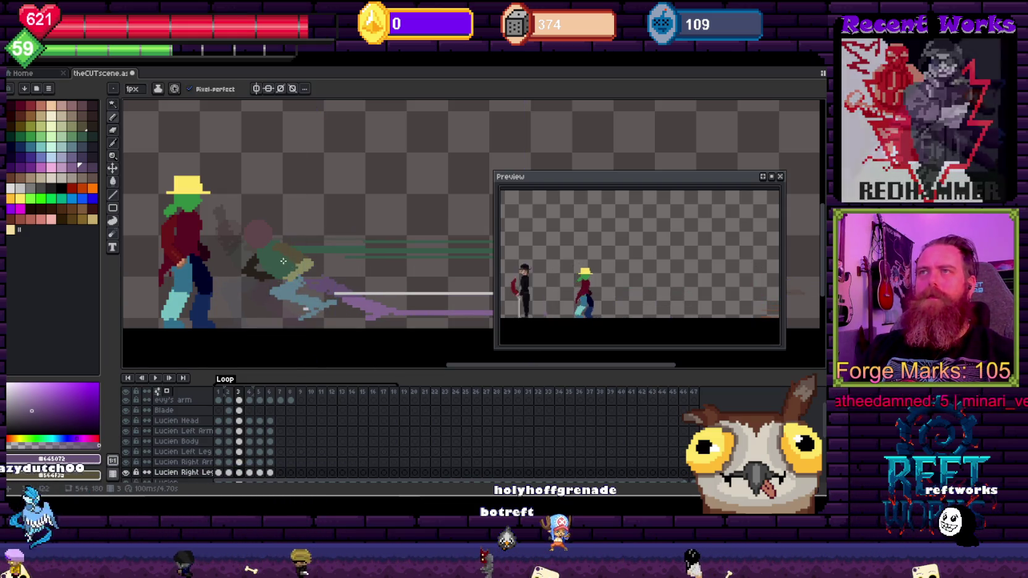
pyautogui.click(289, 270)
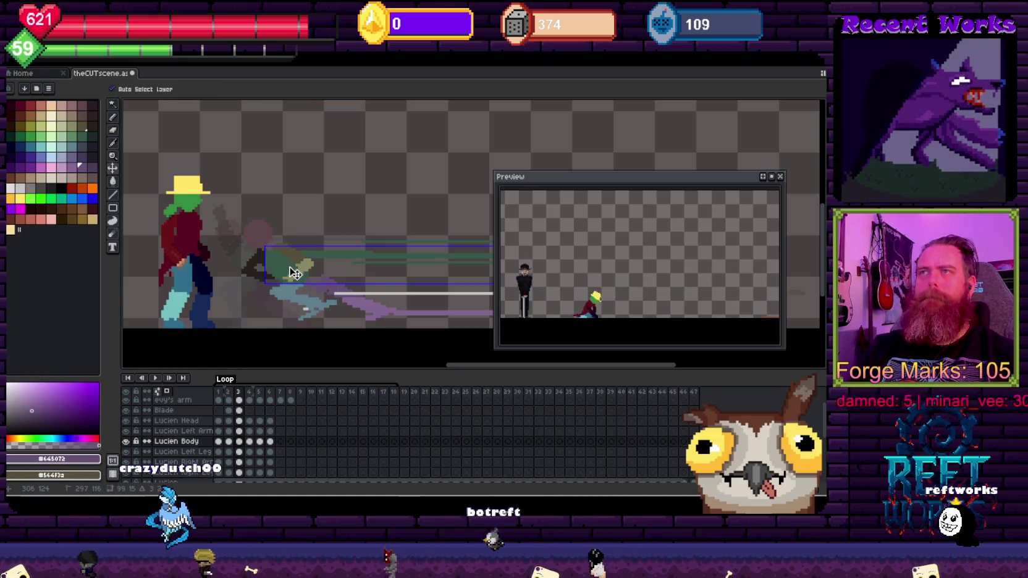
pyautogui.click(311, 266)
pyautogui.moveTo(255, 266)
pyautogui.mouseDown()
pyautogui.moveTo(262, 274)
pyautogui.moveTo(272, 252)
pyautogui.mouseUp()
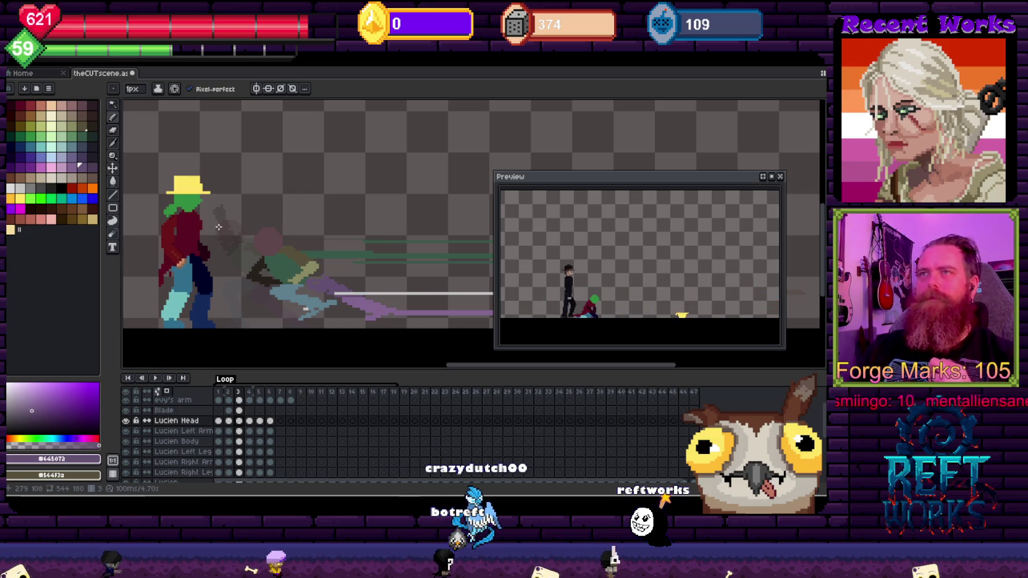
pyautogui.press('Right')
pyautogui.press('Right')
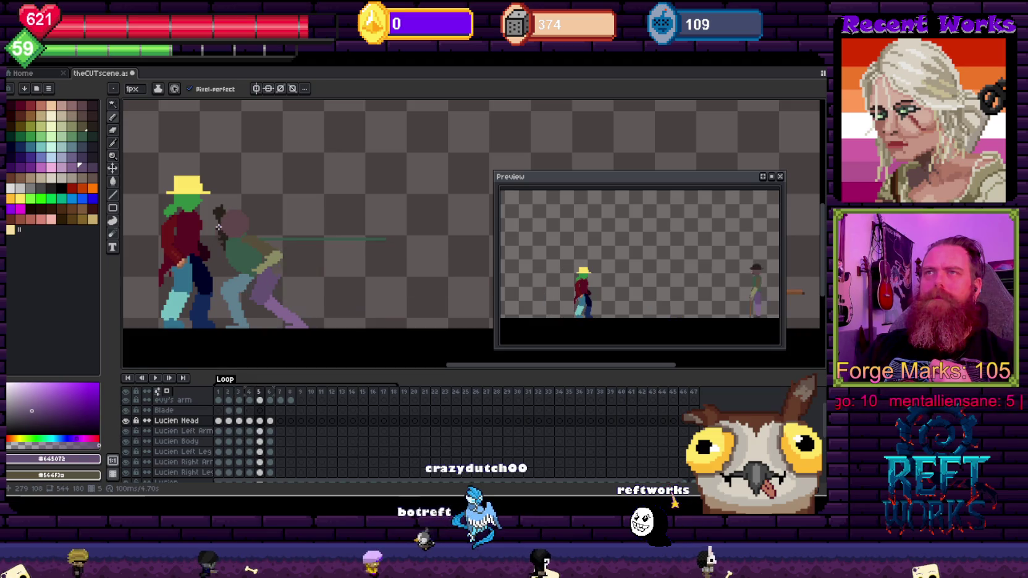
# Compare frames 4 and 5, select Lucien Body, and sample the green shirt colour
pyautogui.press('Left')
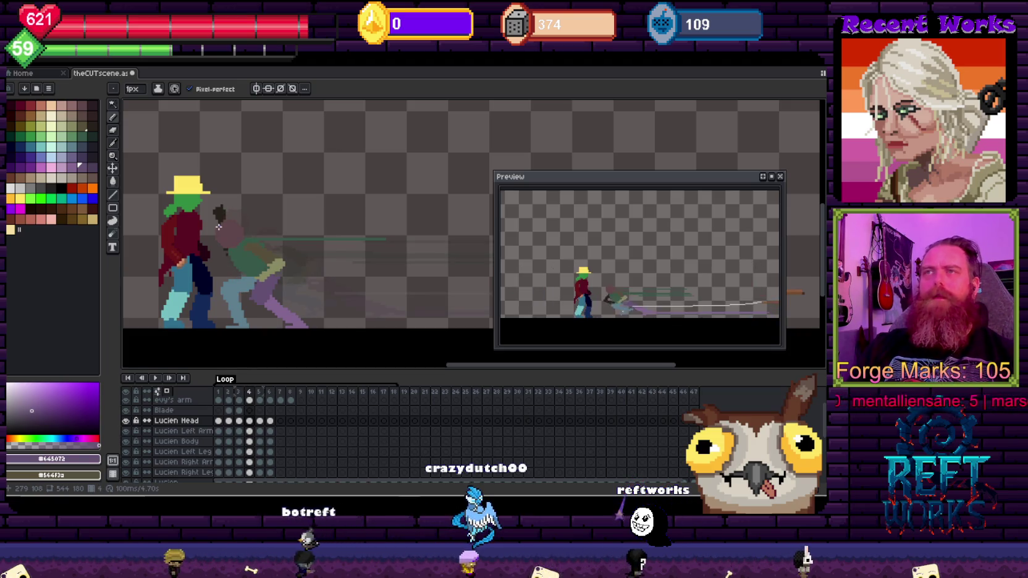
pyautogui.moveTo(179, 219); pyautogui.dragTo(239, 229)
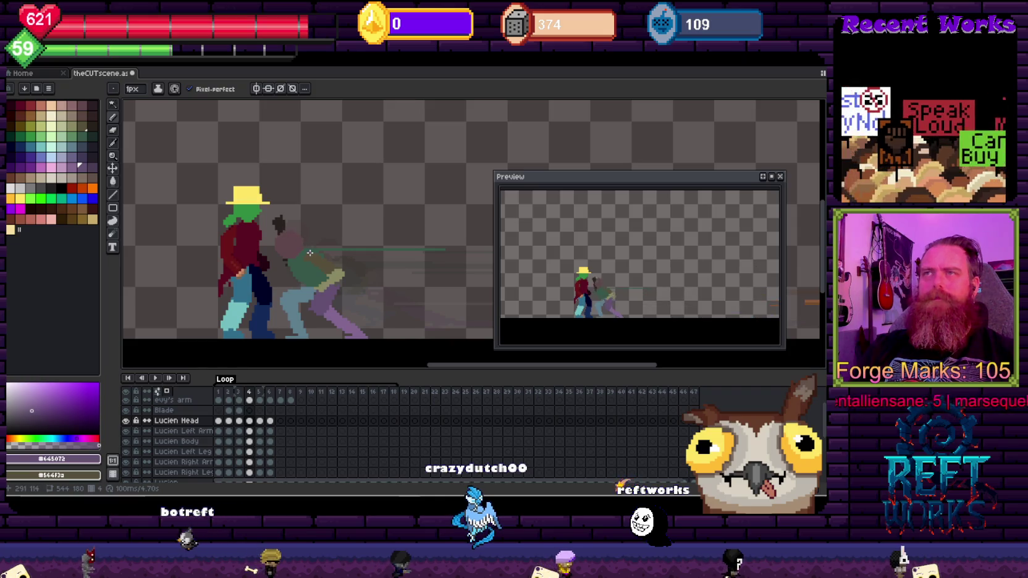
pyautogui.press('Right')
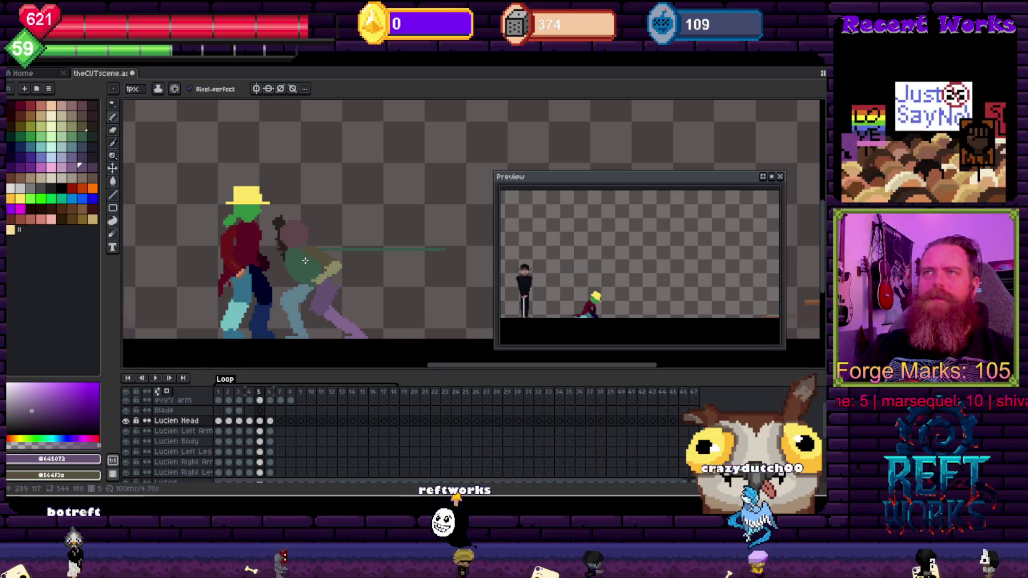
pyautogui.press('v')
pyautogui.click(315, 275)
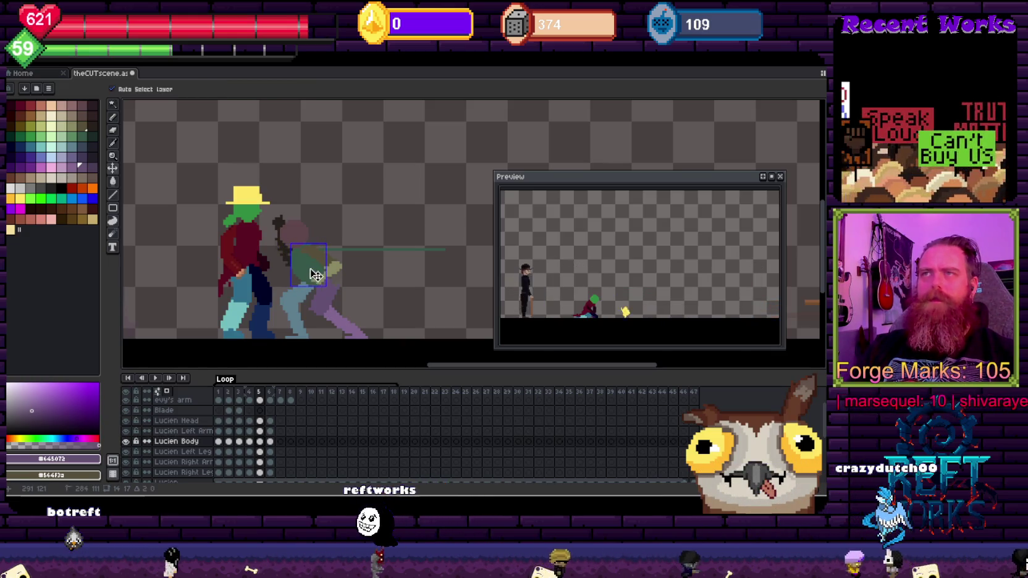
pyautogui.press('b')
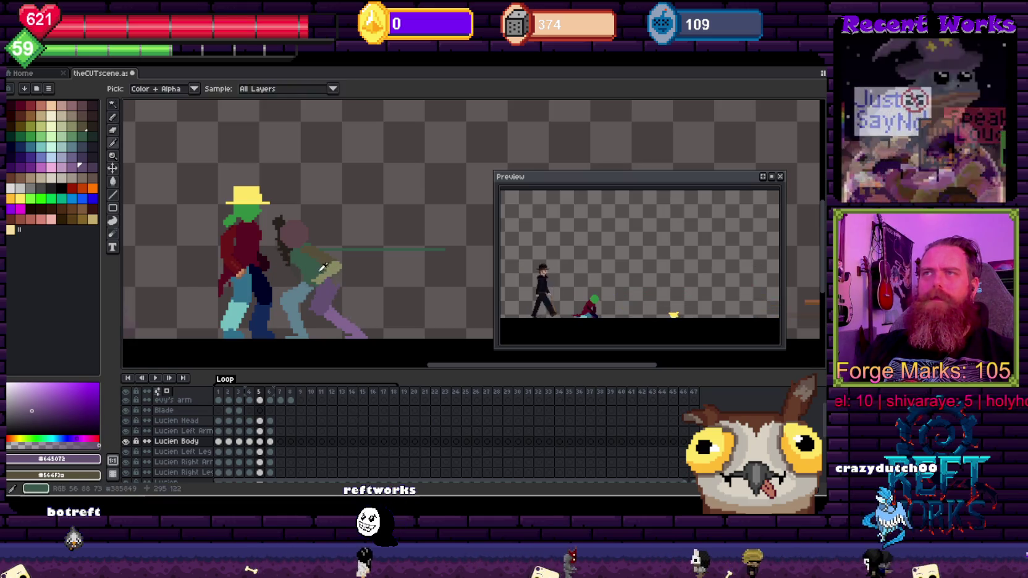
pyautogui.keyDown('alt'); pyautogui.click(299, 264); pyautogui.keyUp('alt')
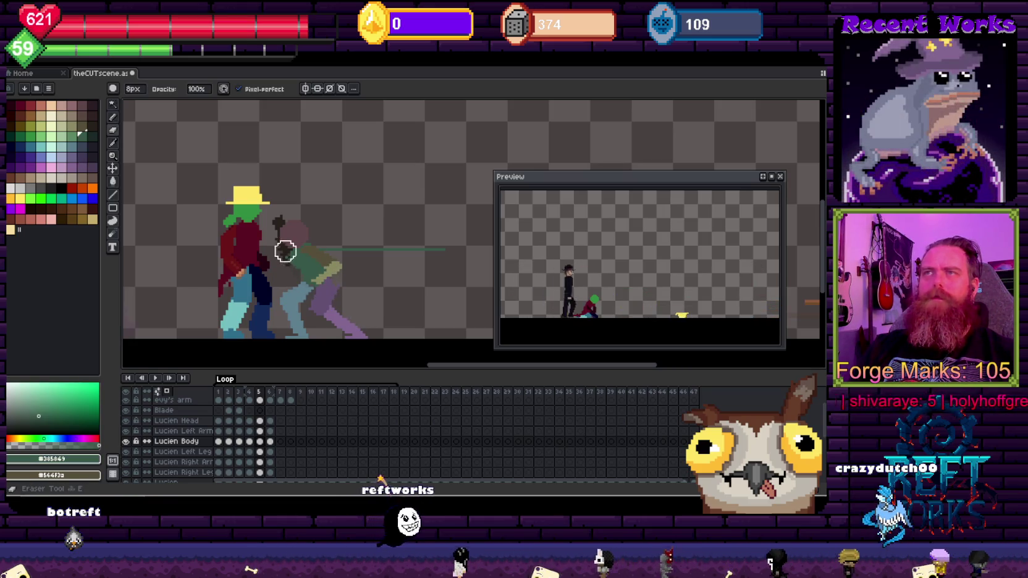
# Undo an accidentally added empty frame after frame 5 and make Lucien Left Leg active
pyautogui.press('e')
pyautogui.hotkey('alt', 'shift', 'n')
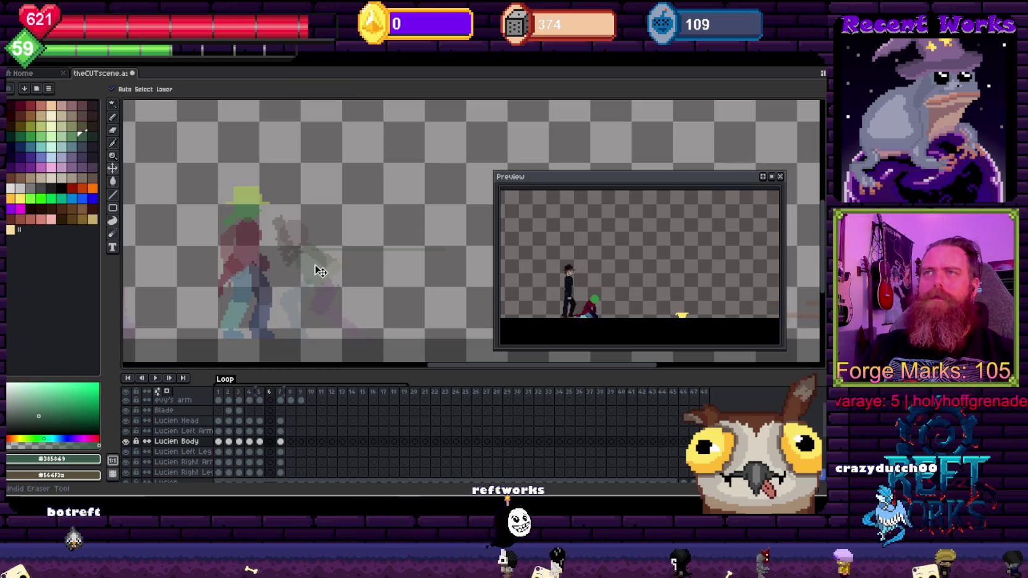
pyautogui.hotkey('ctrl', 'z')
pyautogui.press('v')
pyautogui.press('b')
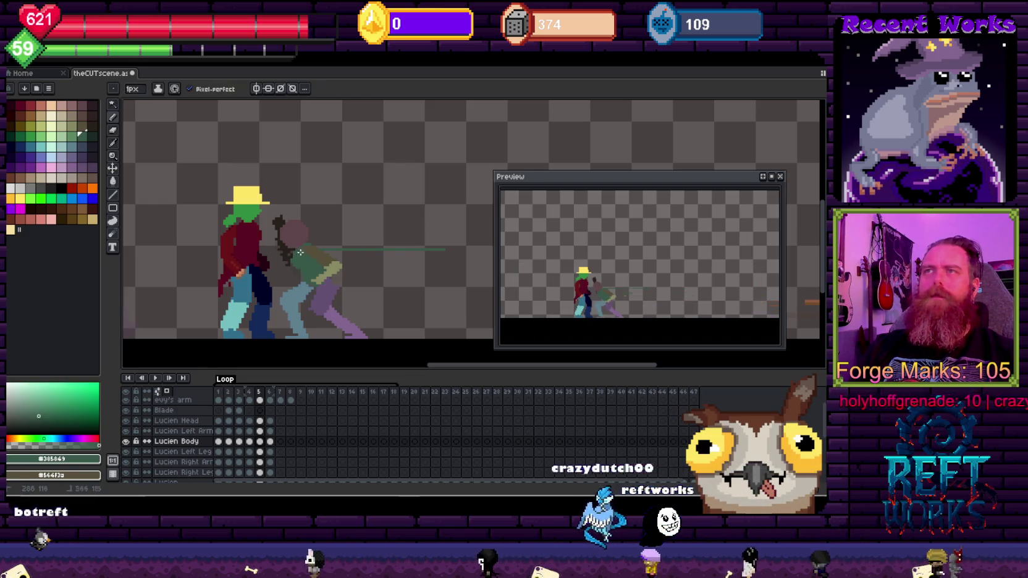
pyautogui.scroll(-3, 369, 277)
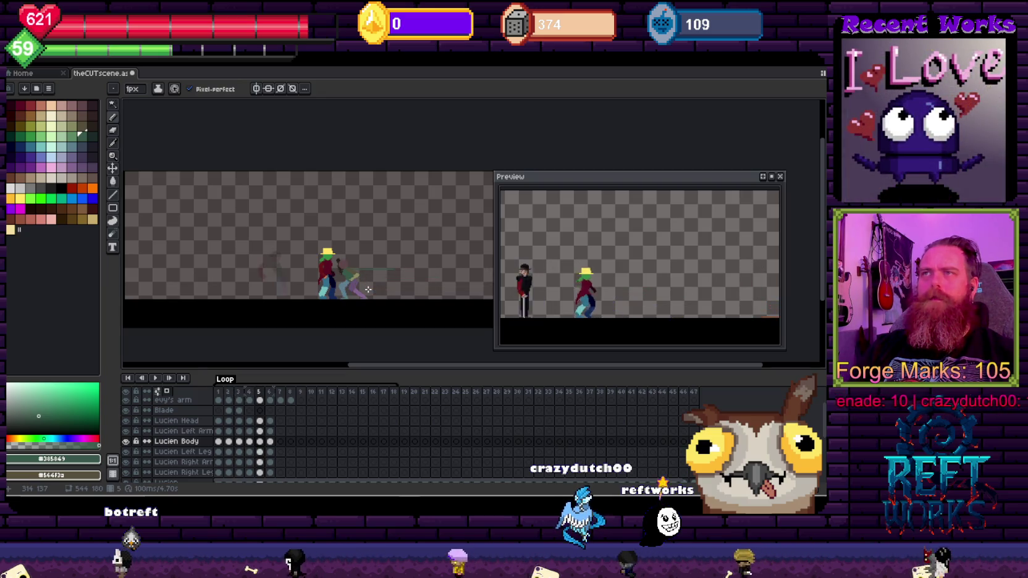
pyautogui.scroll(3, 387, 272)
pyautogui.press('e')
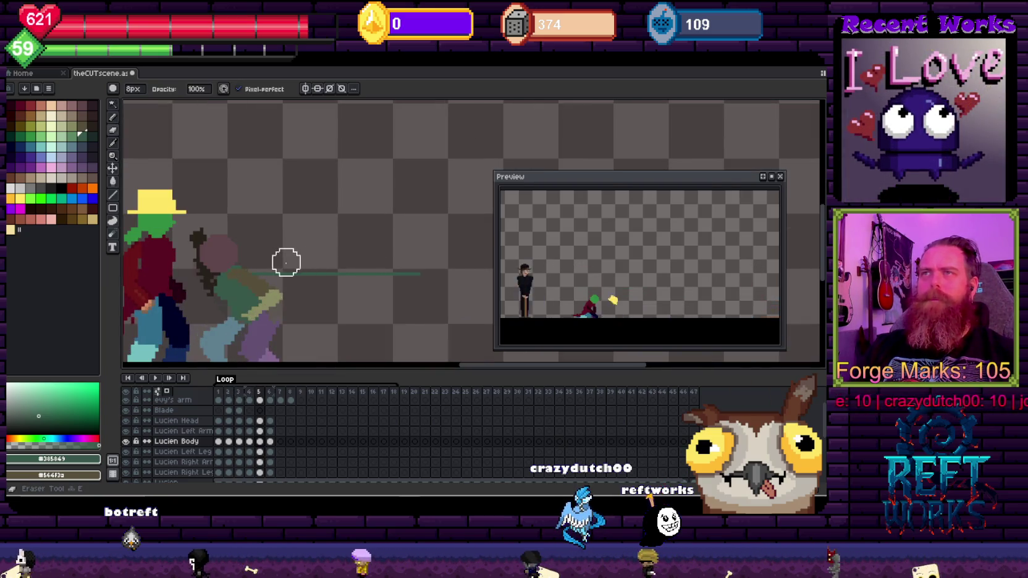
pyautogui.press('Down')
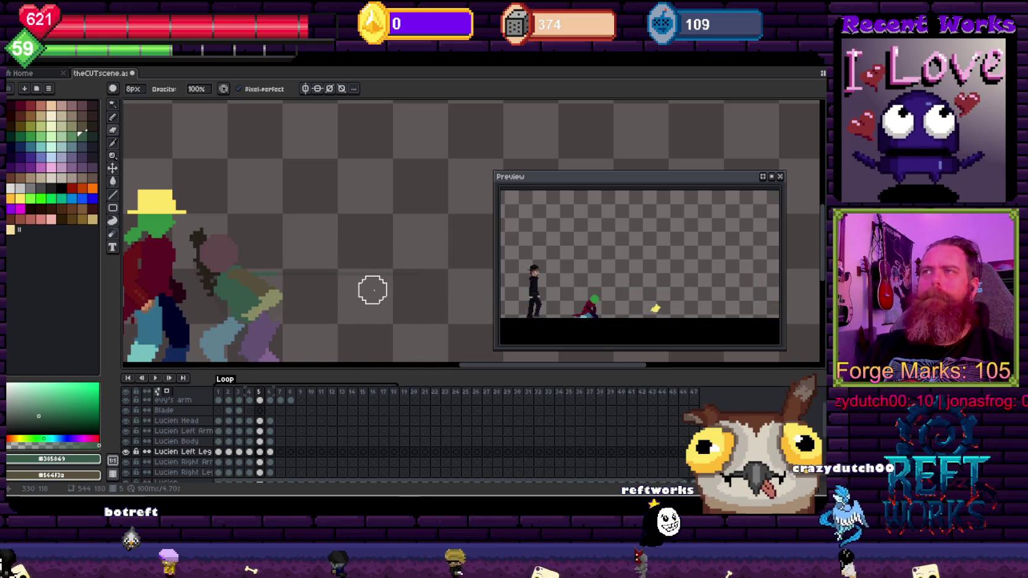
pyautogui.scroll(-3, 371, 290)
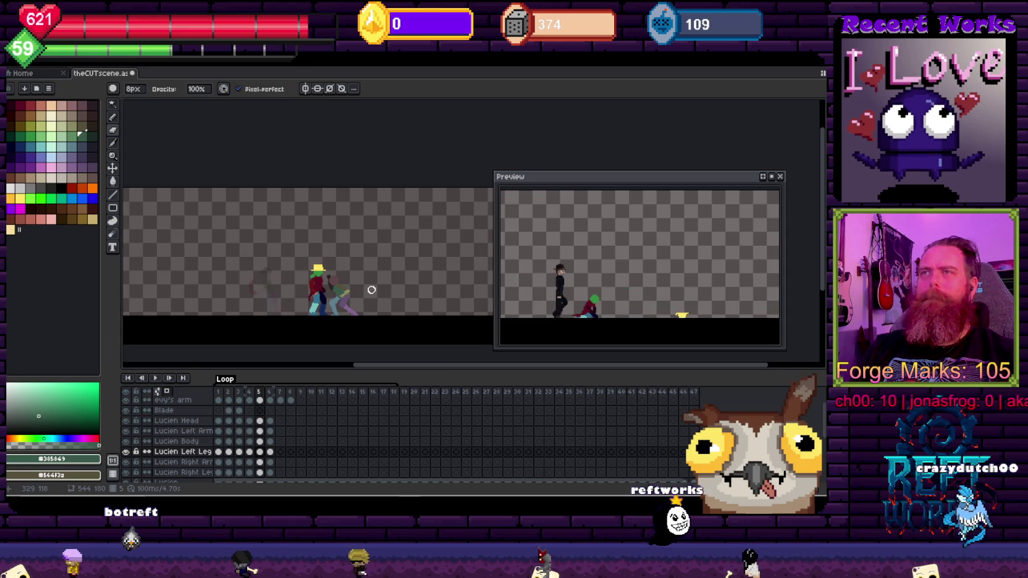
pyautogui.scroll(3, 365, 288)
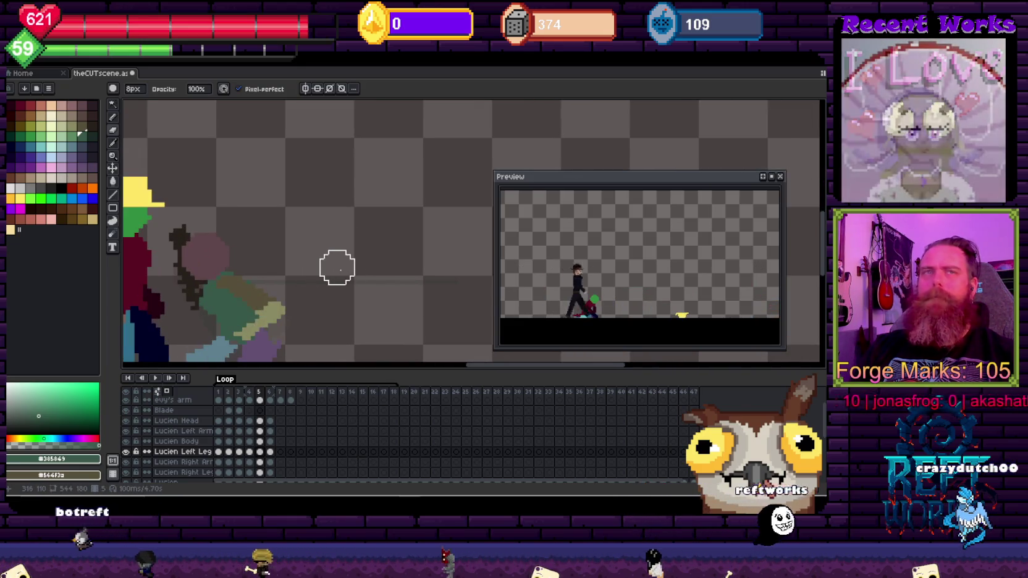
pyautogui.scroll(-1, 317, 258)
pyautogui.scroll(-1, 376, 269)
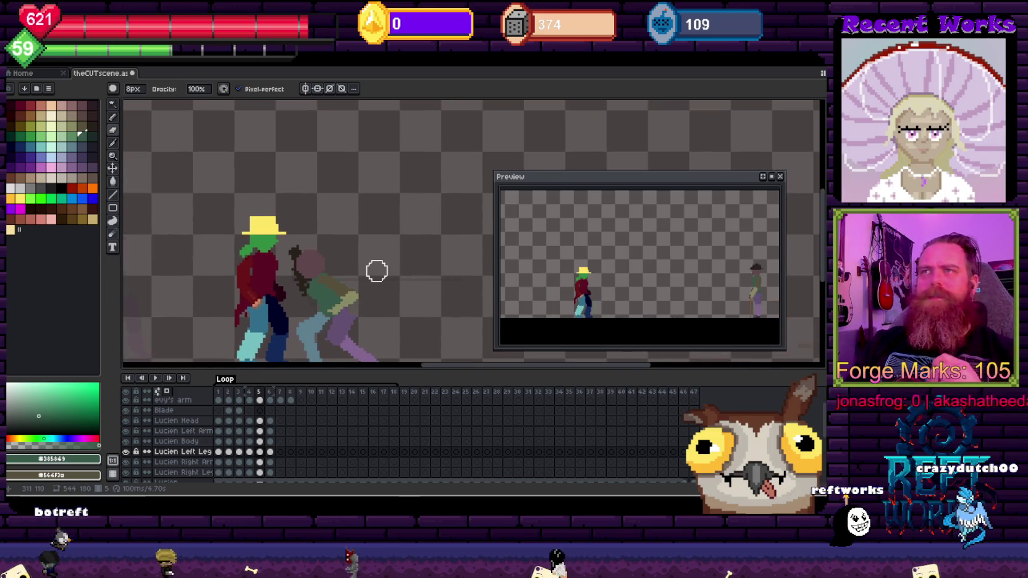
pyautogui.press('Left')
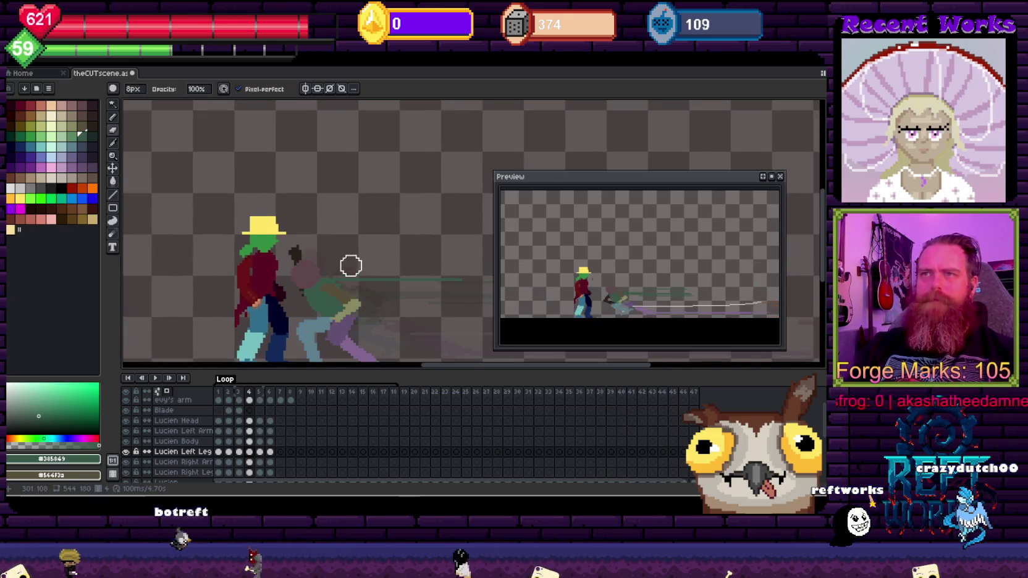
# Make the Lucien Right Arm layer active and sample dark brown #271d1d
pyautogui.scroll(1, 351, 265)
pyautogui.keyDown('ctrl'); pyautogui.click(309, 259); pyautogui.keyUp('ctrl')
pyautogui.press('e')
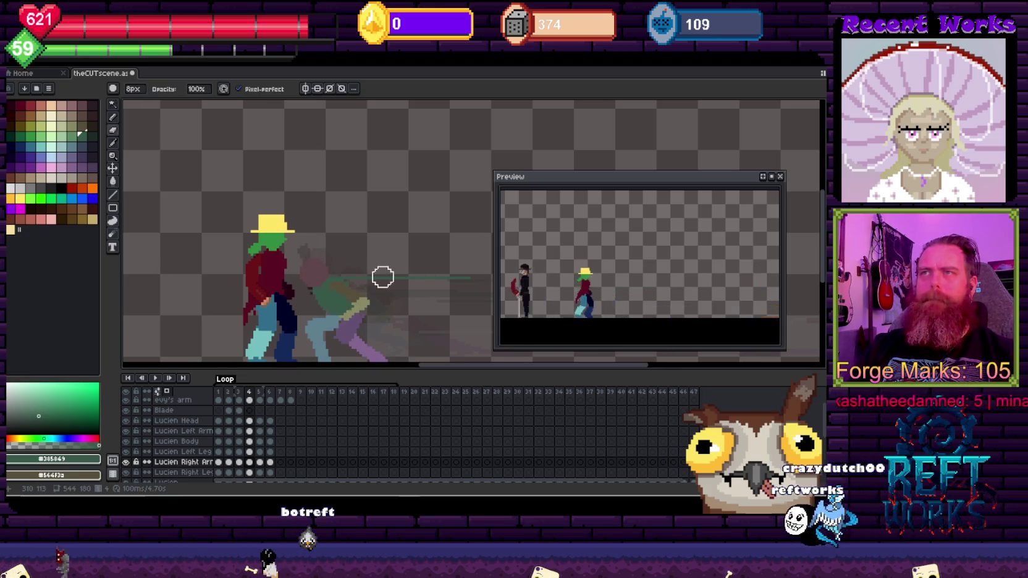
pyautogui.scroll(-1, 378, 282)
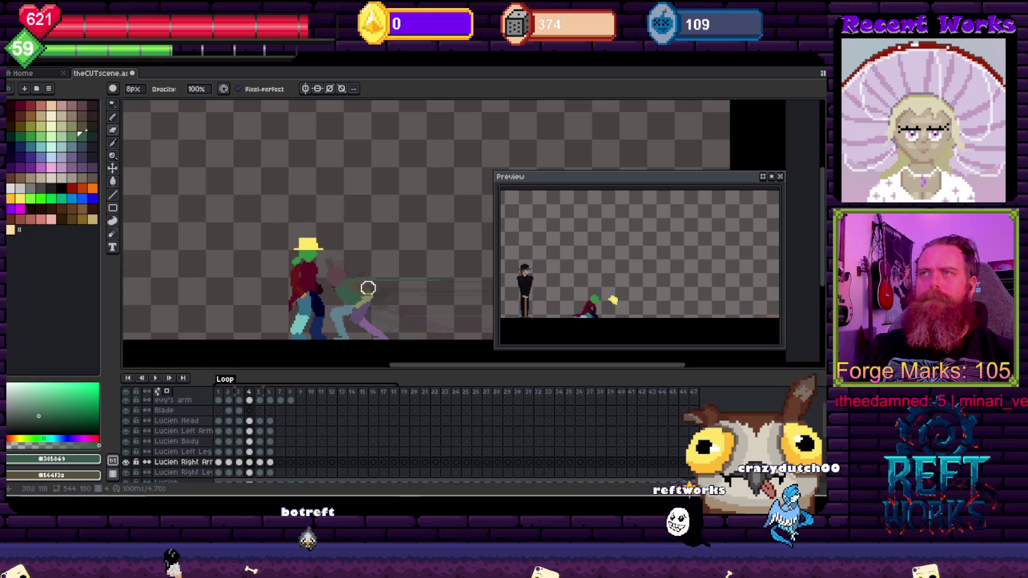
pyautogui.scroll(2, 346, 285)
pyautogui.press('i')
pyautogui.click(331, 283)
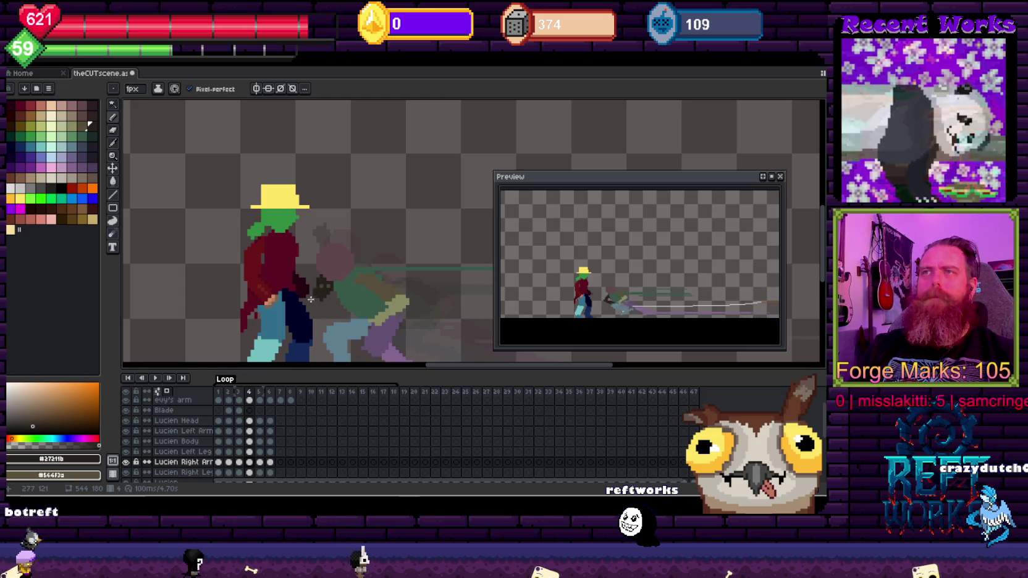
# Redraw the right arm on frame 4, alternating pencil and eraser
pyautogui.press('e')
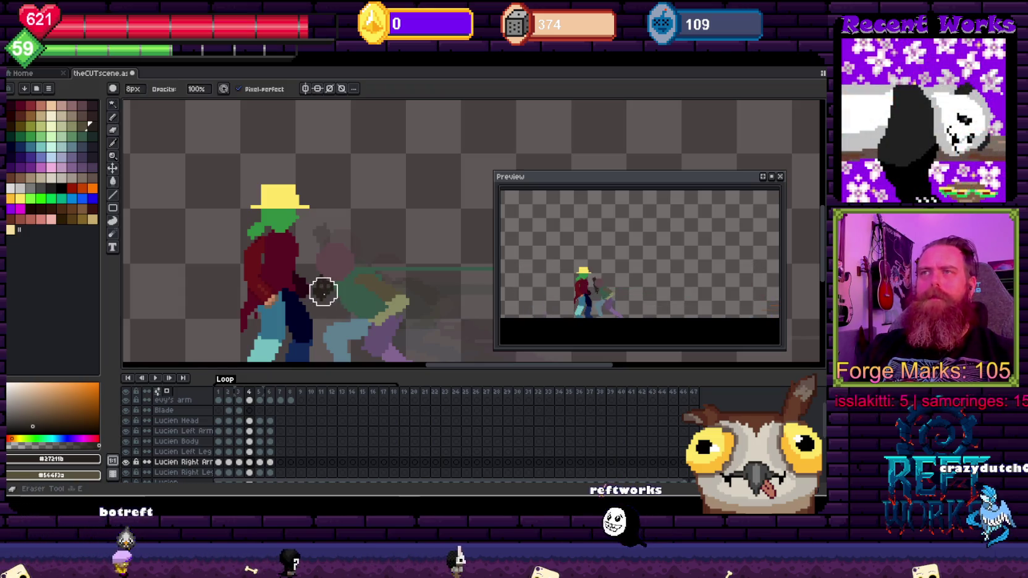
pyautogui.press('b')
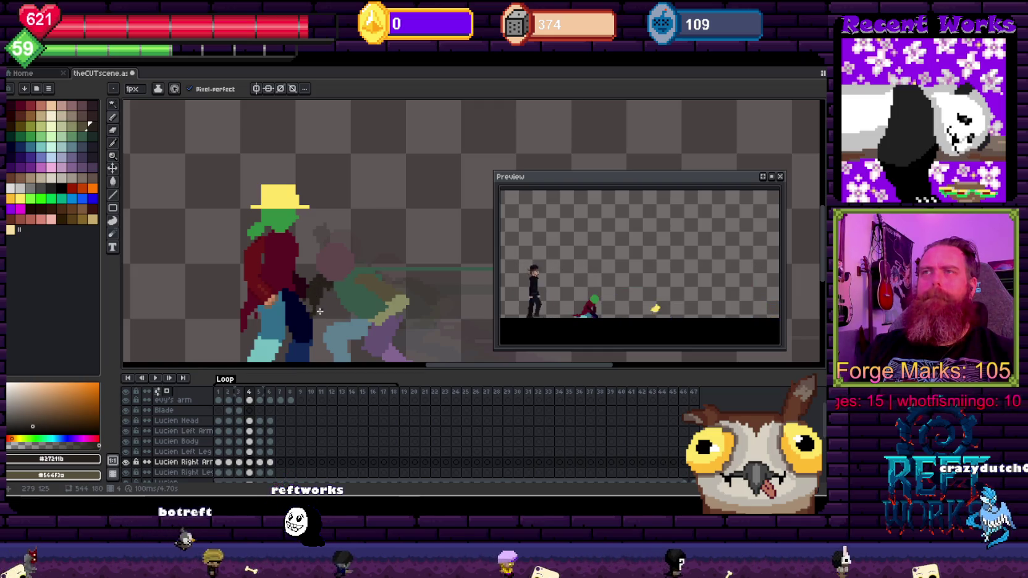
pyautogui.press('b')
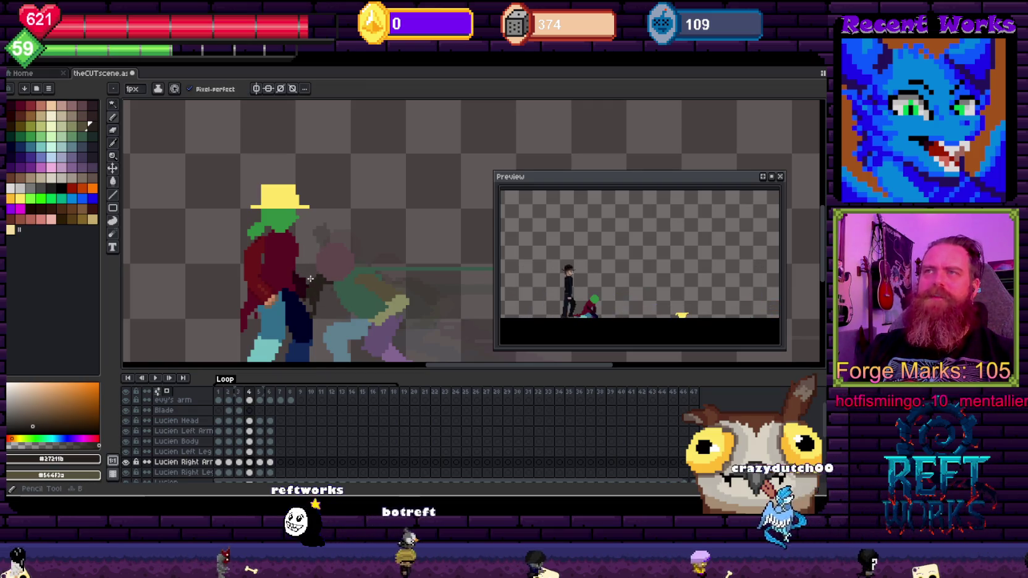
pyautogui.press('e')
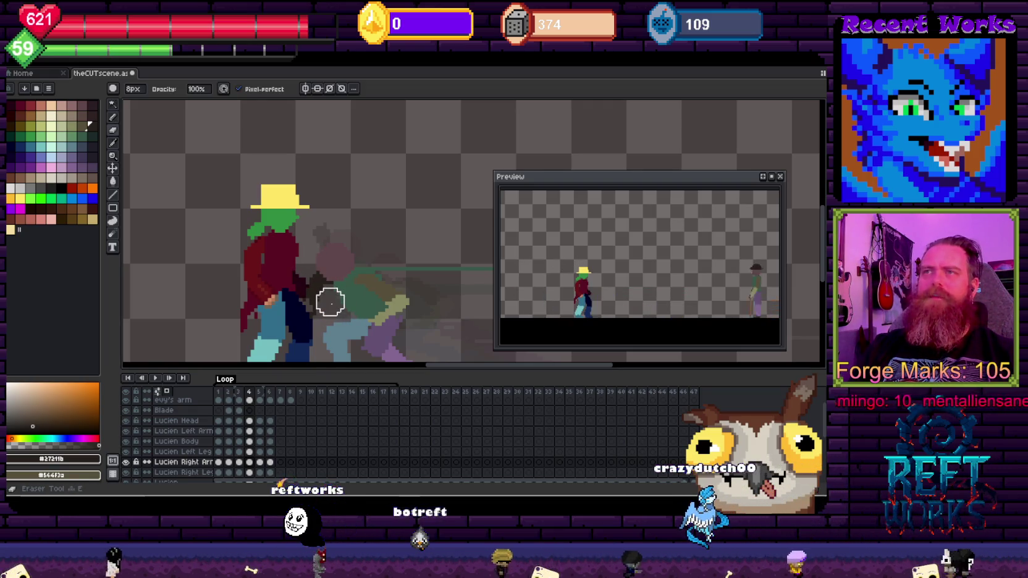
pyautogui.press('b')
pyautogui.scroll(-1, 334, 306)
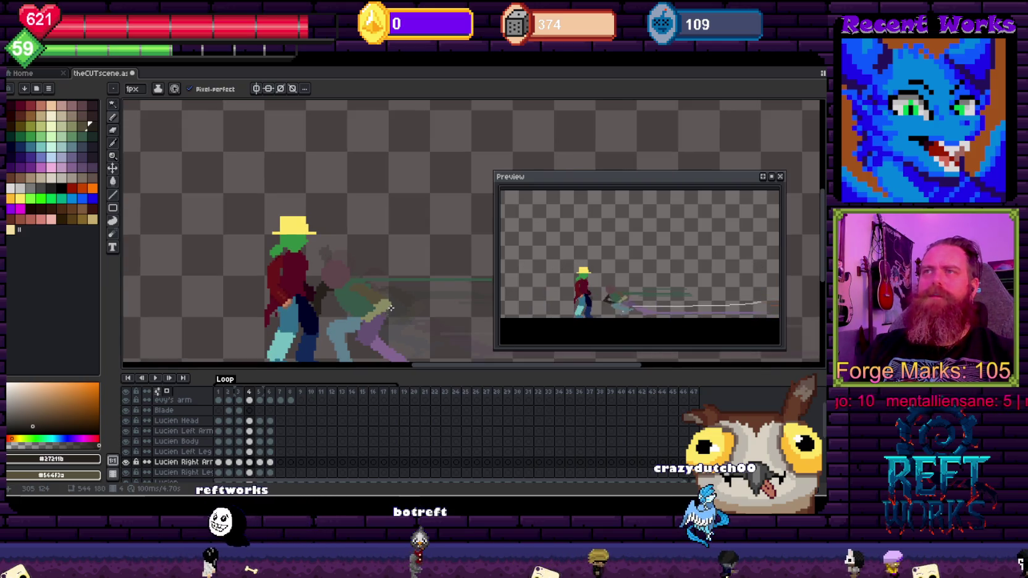